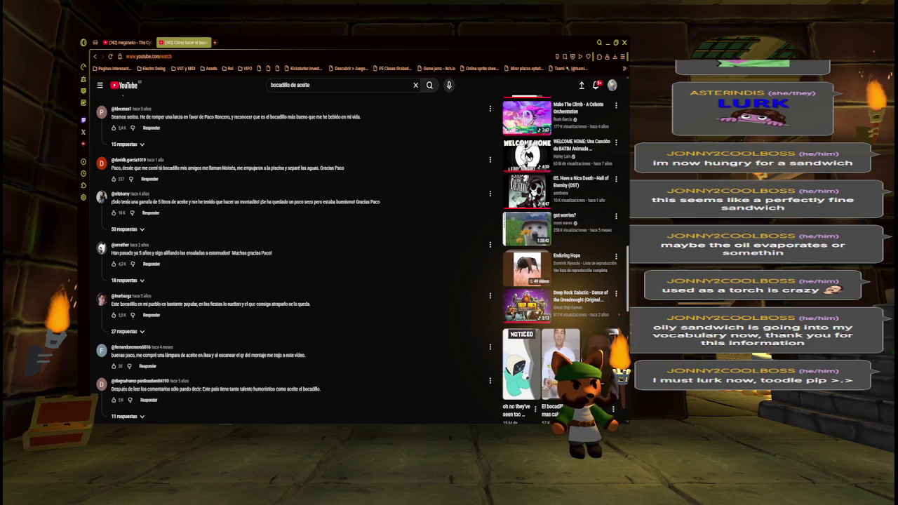
# - Browse the bocadillo video's comments, then open the 'Ordenar por' sort menu
pyautogui.scroll(-3, 253, 304)
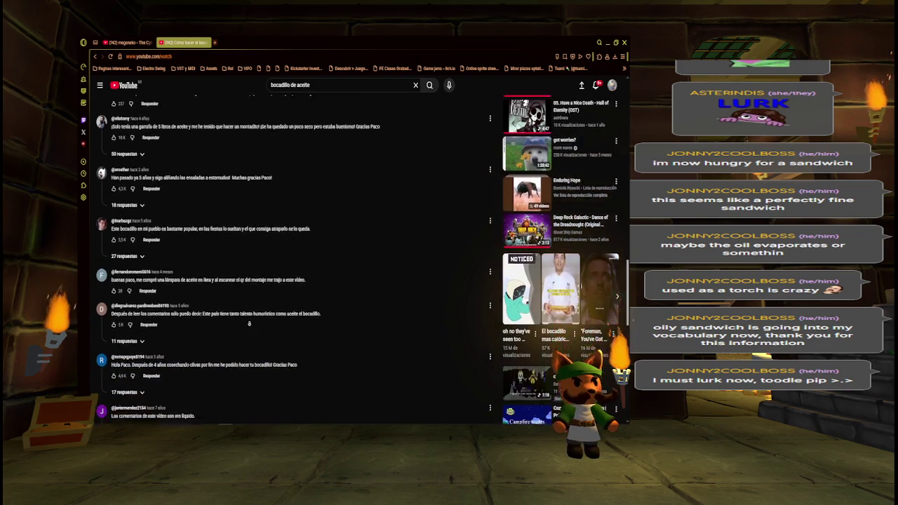
pyautogui.scroll(-2, 249, 323)
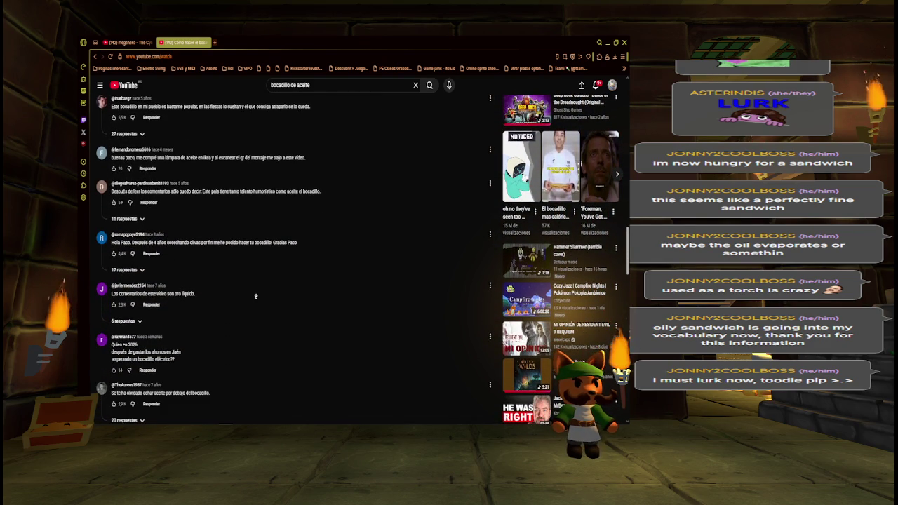
pyautogui.scroll(1, 255, 322)
pyautogui.scroll(-3, 255, 321)
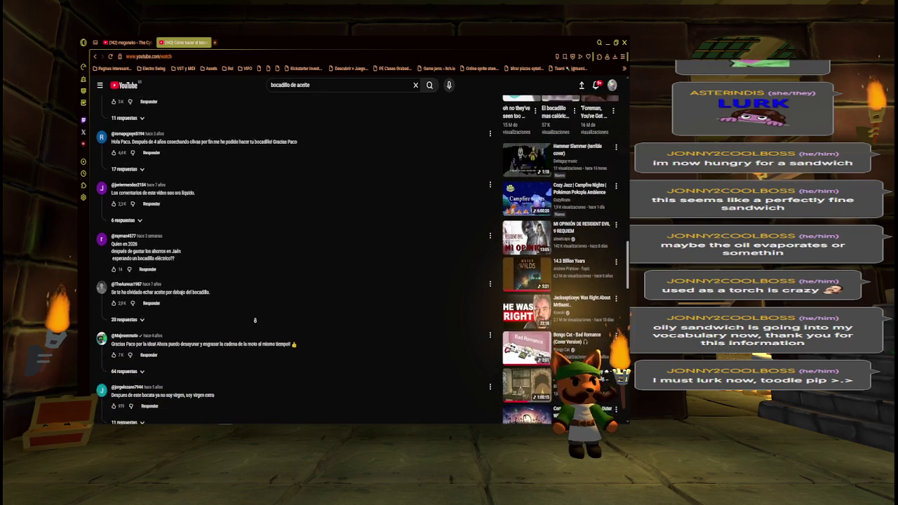
pyautogui.scroll(-2, 257, 317)
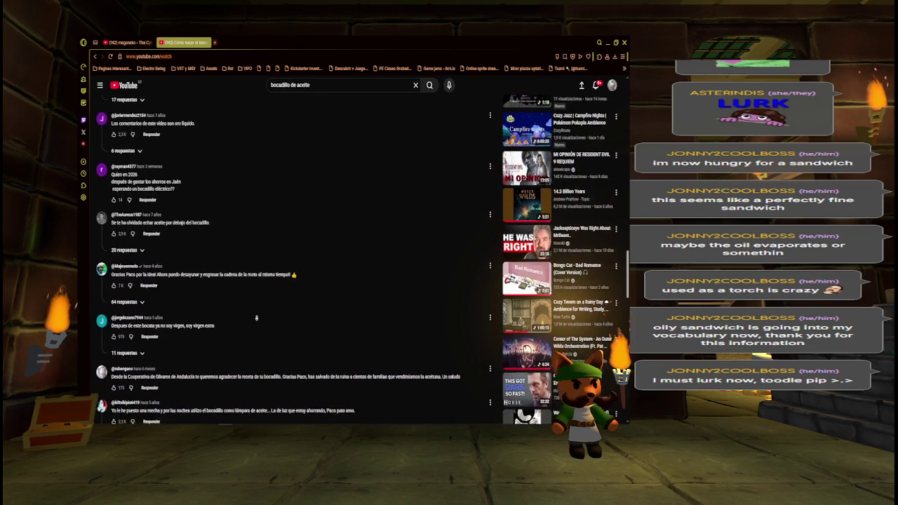
pyautogui.scroll(-1, 257, 320)
pyautogui.scroll(-1, 235, 309)
pyautogui.scroll(-3, 236, 310)
pyautogui.scroll(-3, 236, 317)
pyautogui.scroll(-12, 245, 269)
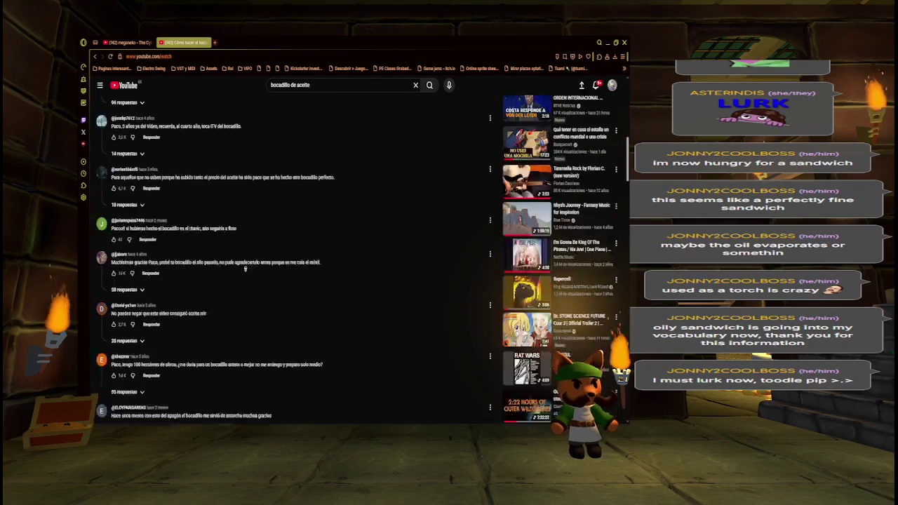
pyautogui.scroll(3, 245, 269)
pyautogui.click(170, 246)
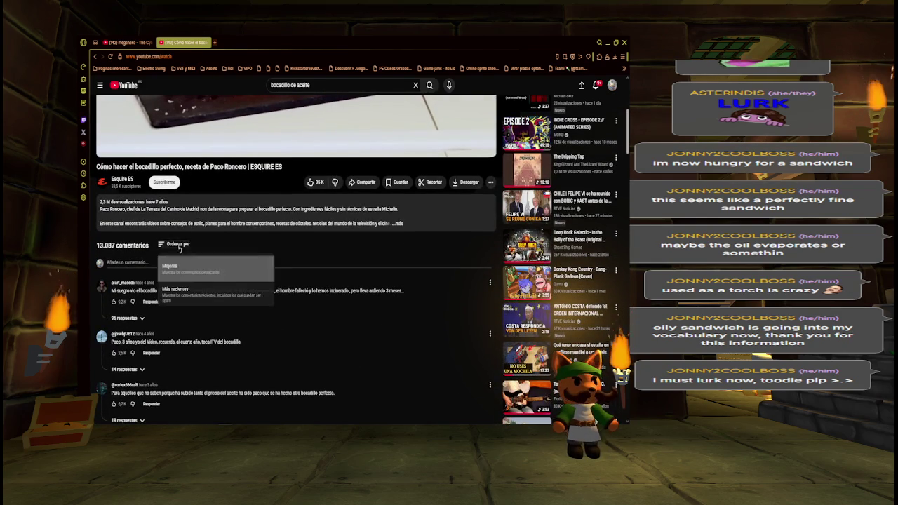
# - Close the sort menu unchanged and read further down the comments, using scroll and autoscroll
pyautogui.click(292, 339)
pyautogui.scroll(-4, 284, 351)
pyautogui.scroll(-5, 287, 379)
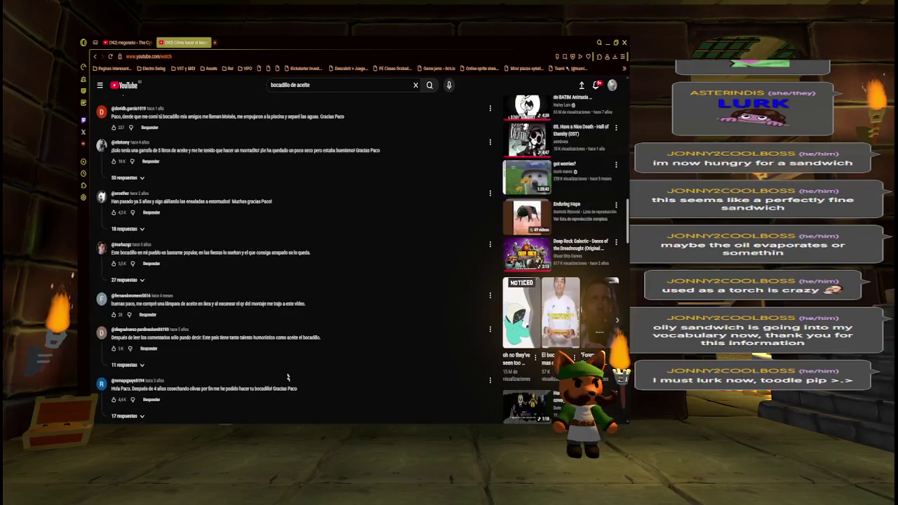
pyautogui.scroll(-3, 305, 307)
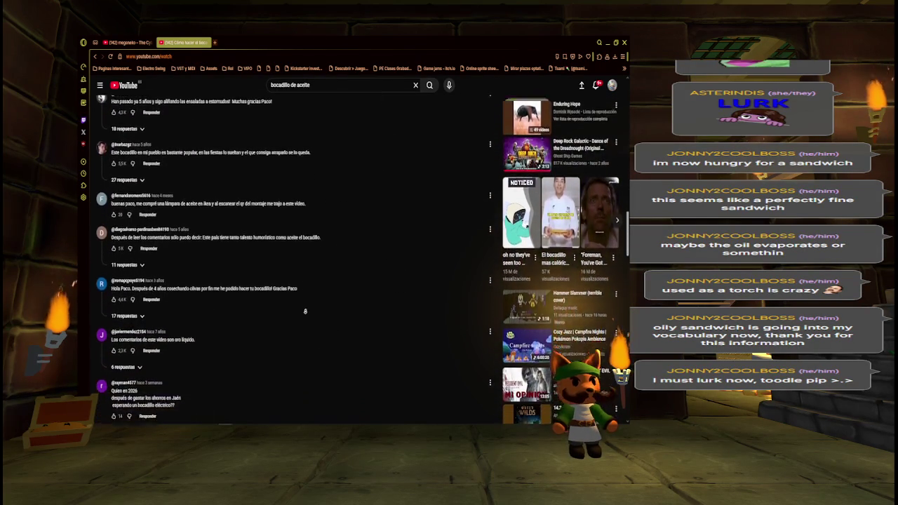
pyautogui.scroll(-1, 317, 287)
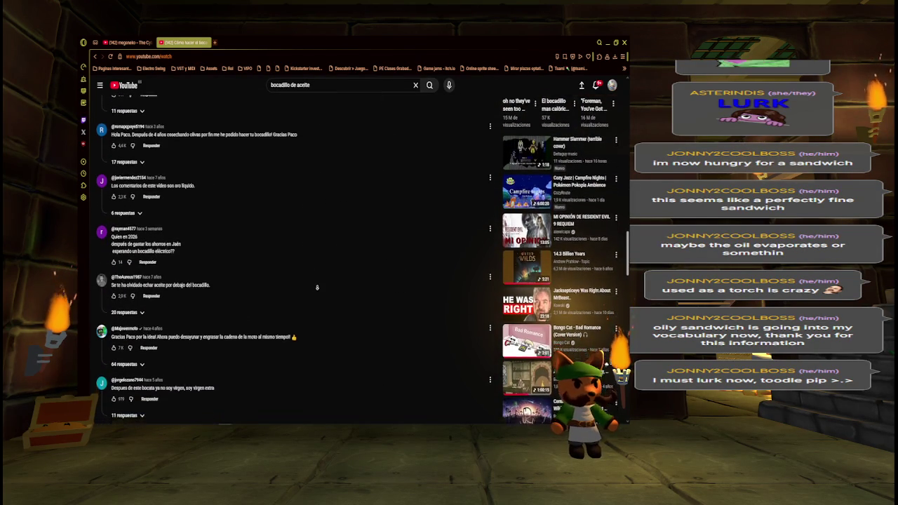
pyautogui.scroll(-2, 317, 287)
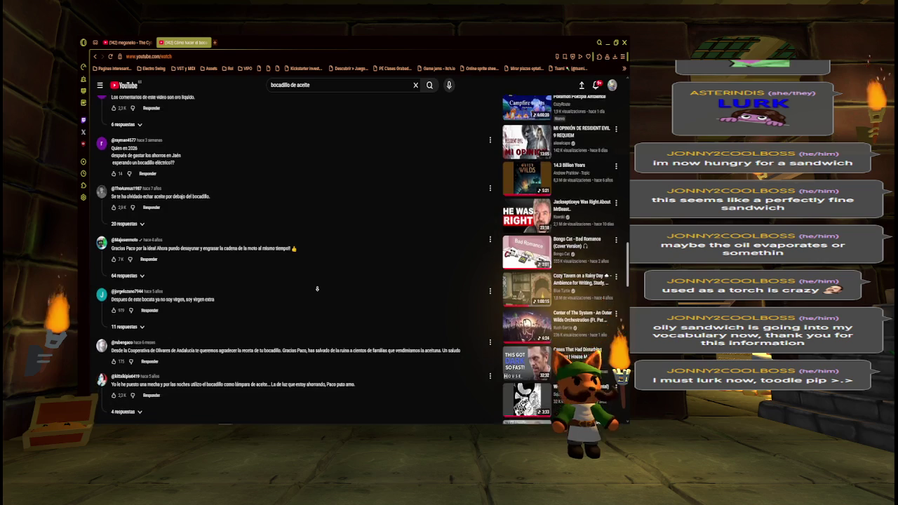
pyautogui.scroll(-2, 317, 289)
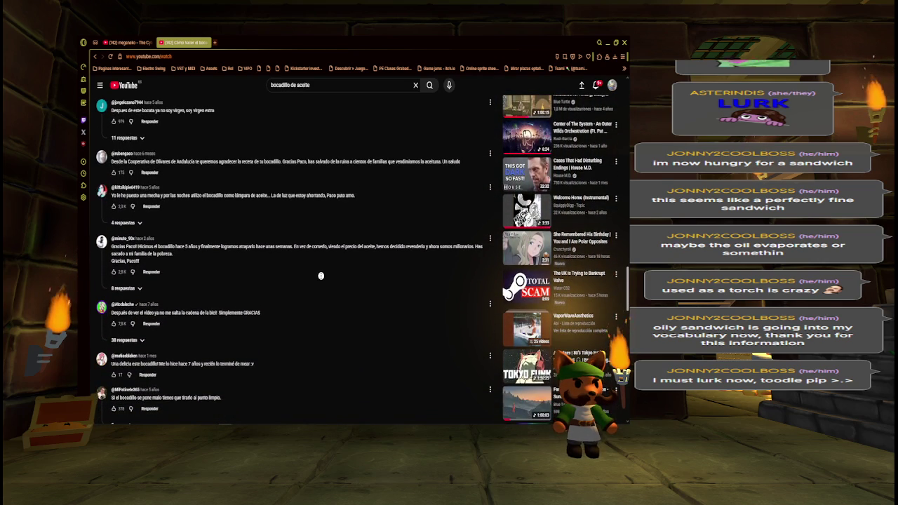
pyautogui.scroll(-1, 317, 281)
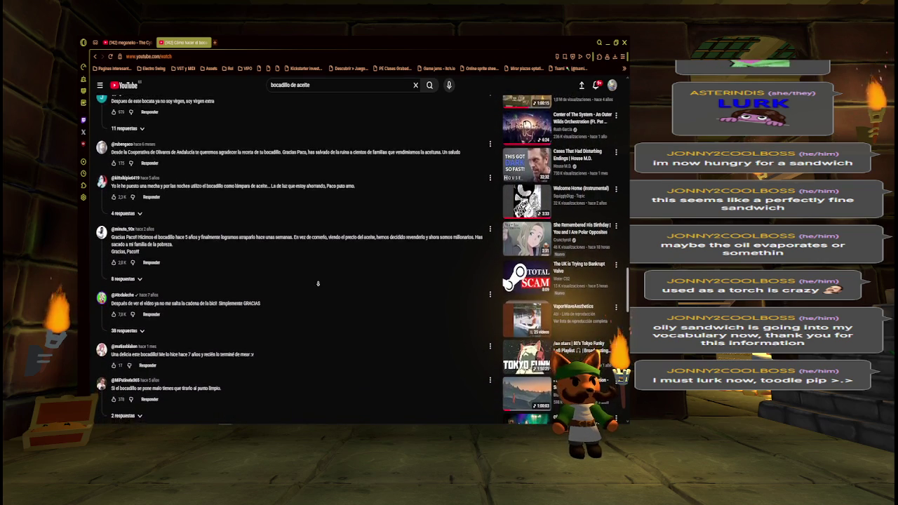
pyautogui.scroll(-3, 315, 288)
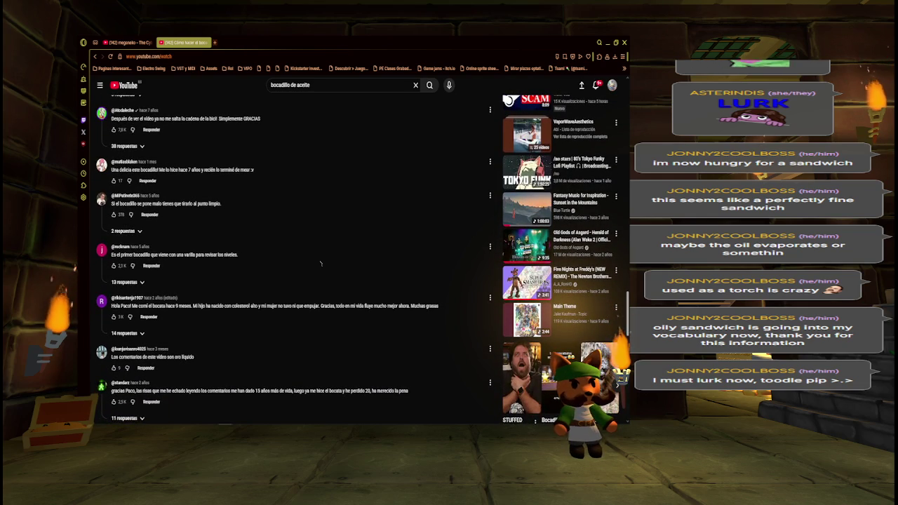
pyautogui.scroll(-1, 317, 270)
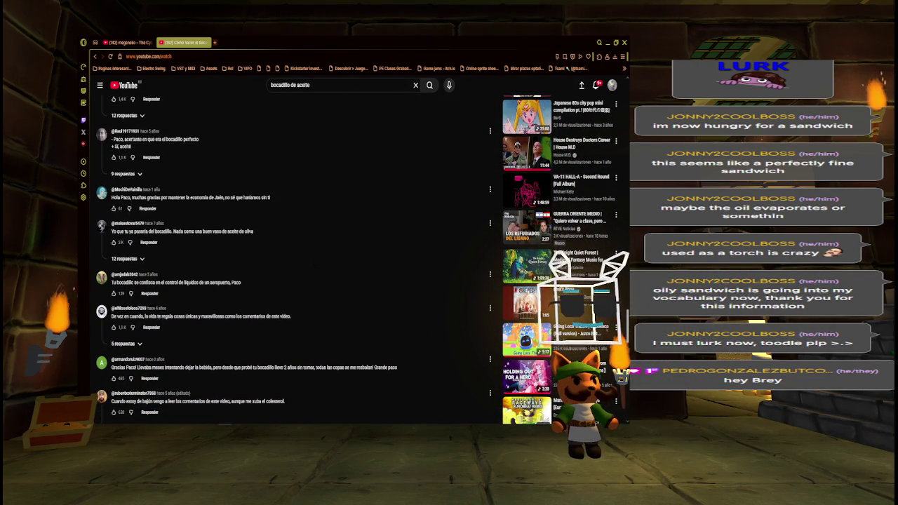
pyautogui.middleClick(327, 230)
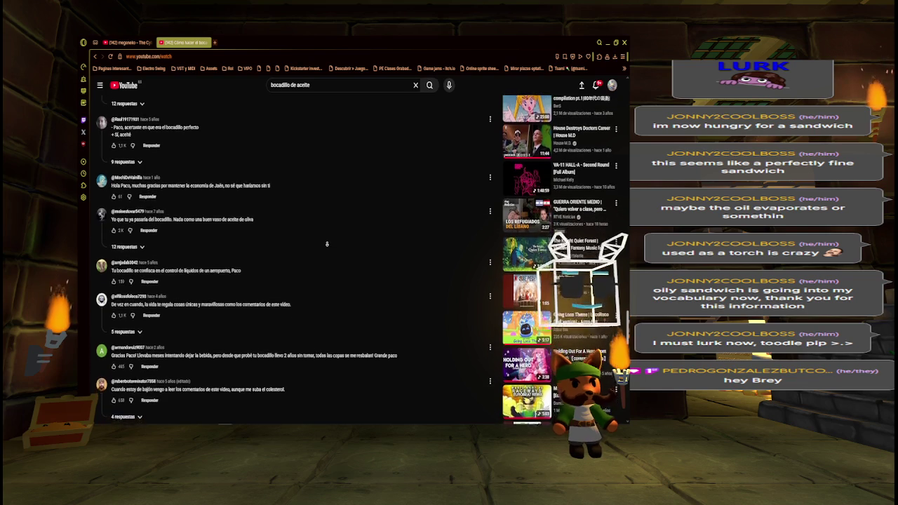
pyautogui.middleClick(327, 229)
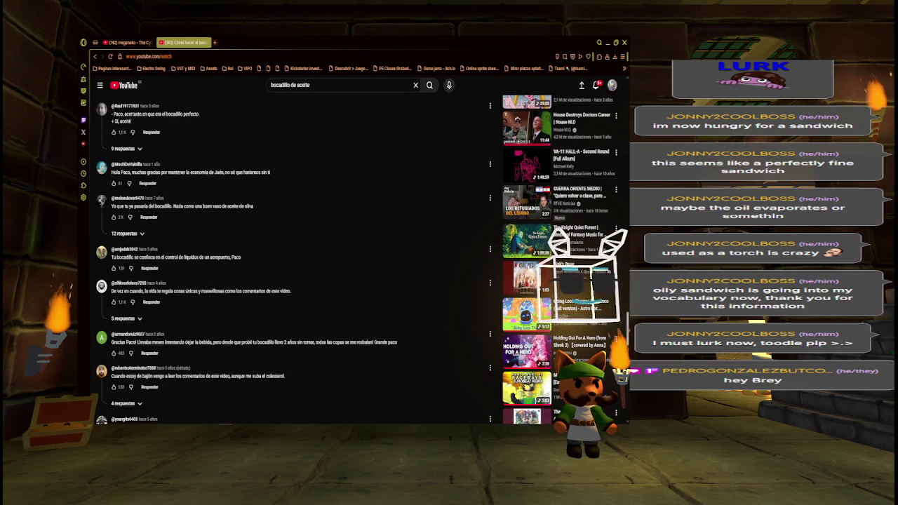
pyautogui.middleClick(324, 231)
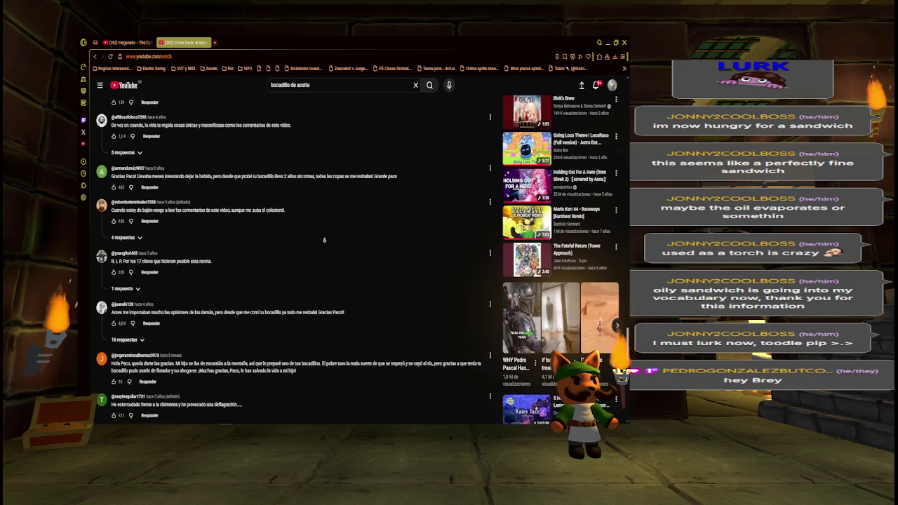
# - Stop autoscroll, briefly highlight the mountain-trip comment, then scroll back up to the video player
pyautogui.click(319, 250)
pyautogui.scroll(-1, 280, 267)
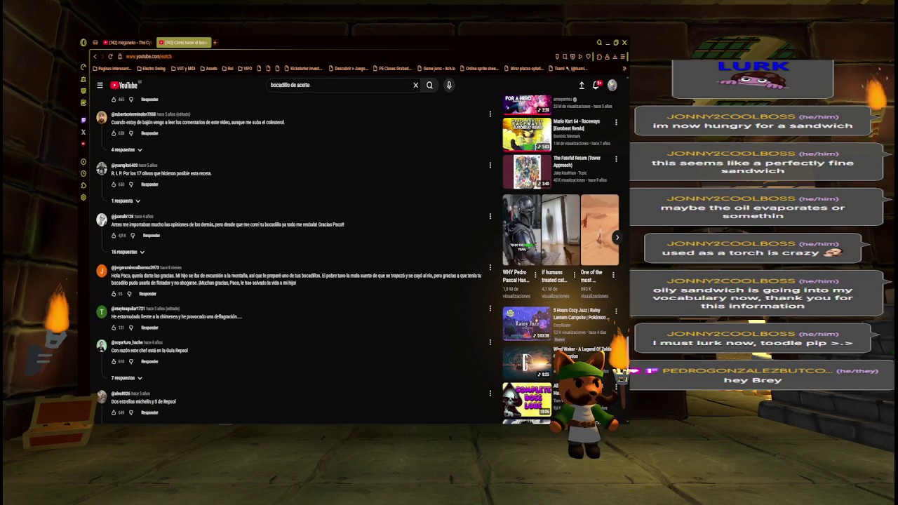
pyautogui.moveTo(111, 276); pyautogui.dragTo(318, 284)
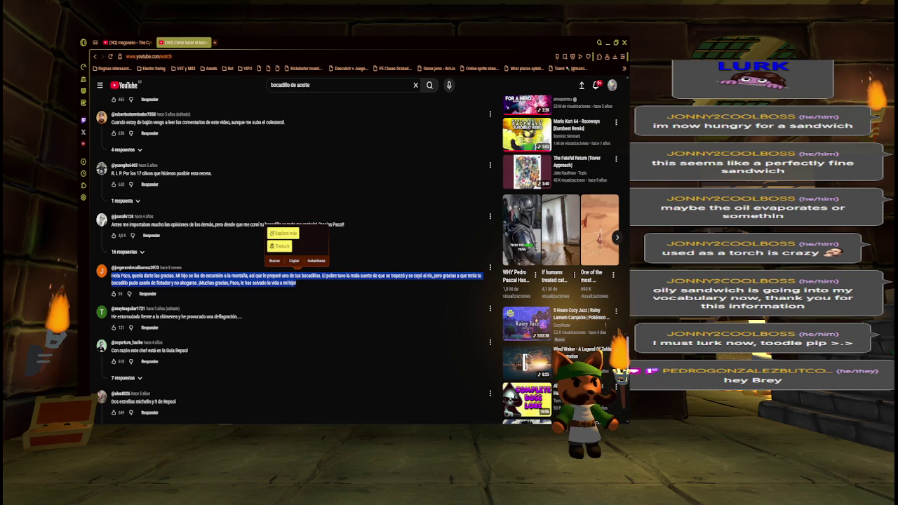
pyautogui.click(330, 277)
pyautogui.scroll(-10, 331, 278)
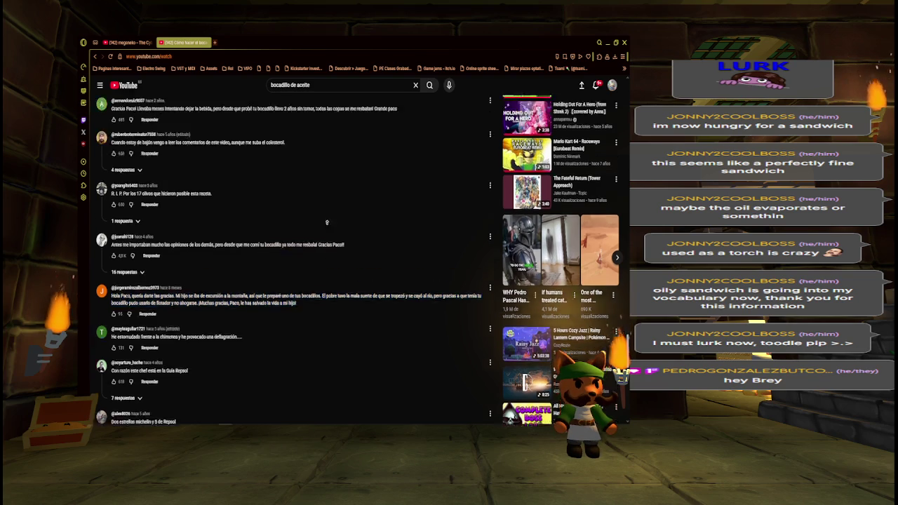
pyautogui.scroll(15, 331, 277)
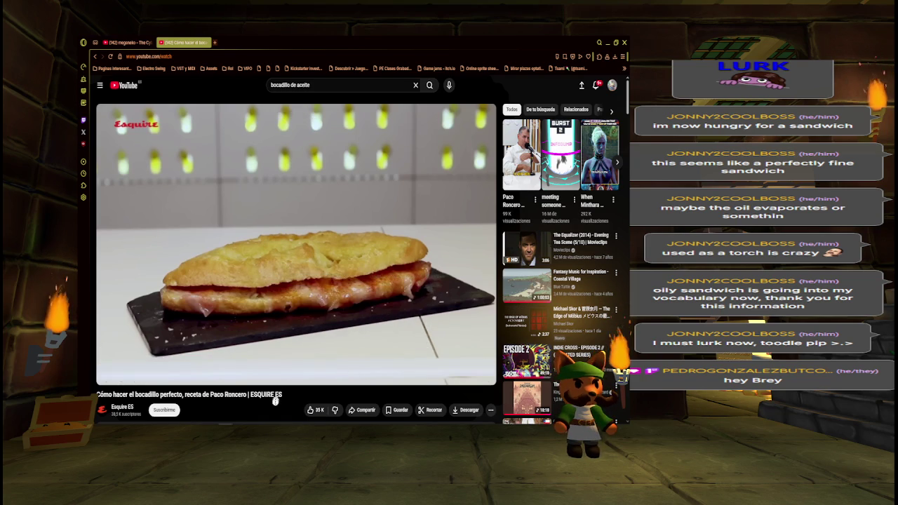
# - Pause the bocadillo recipe video and close its tab with Ctrl+W
pyautogui.scroll(-2, 268, 424)
pyautogui.scroll(-5, 292, 306)
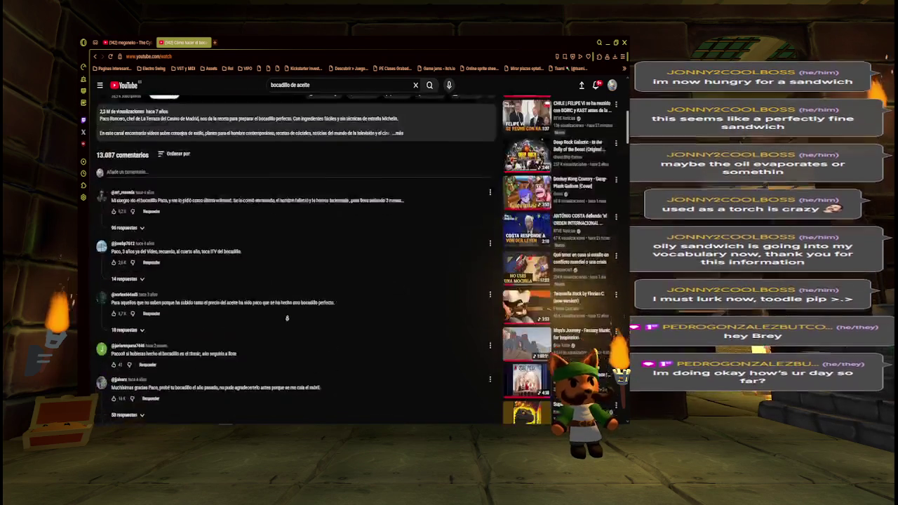
pyautogui.scroll(-2, 292, 305)
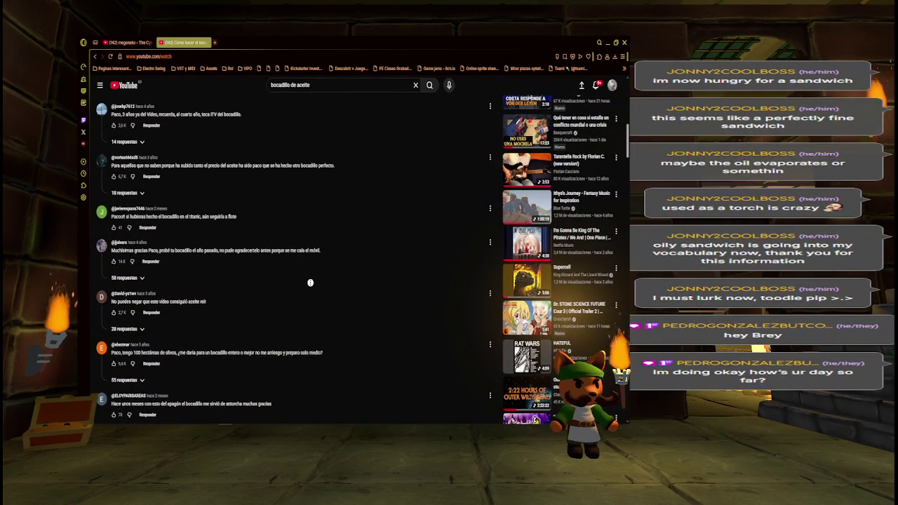
pyautogui.scroll(-2, 310, 282)
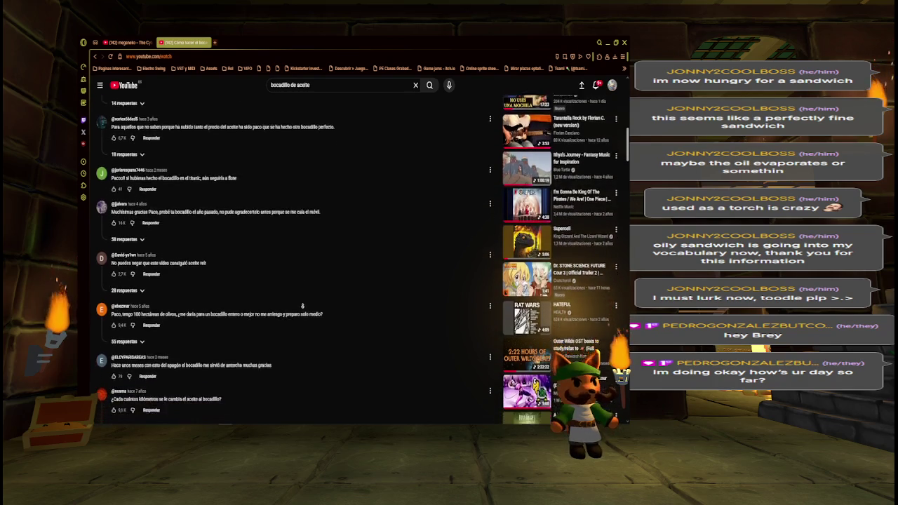
pyautogui.scroll(10, 257, 355)
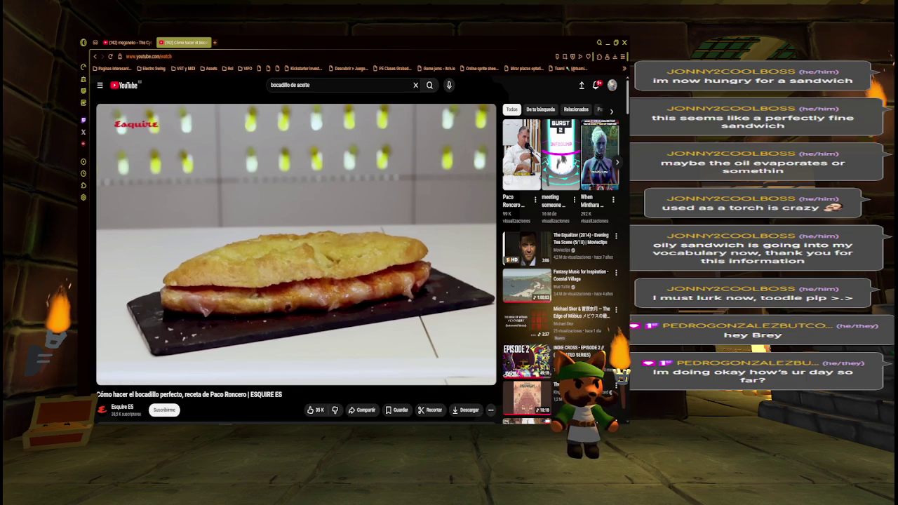
pyautogui.moveTo(325, 340)
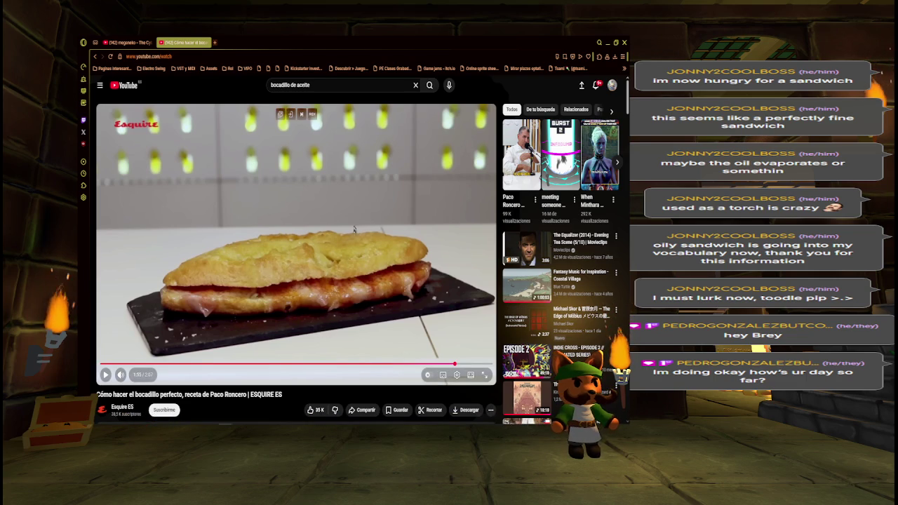
pyautogui.click(355, 207)
pyautogui.hotkey('ctrl', 'w')
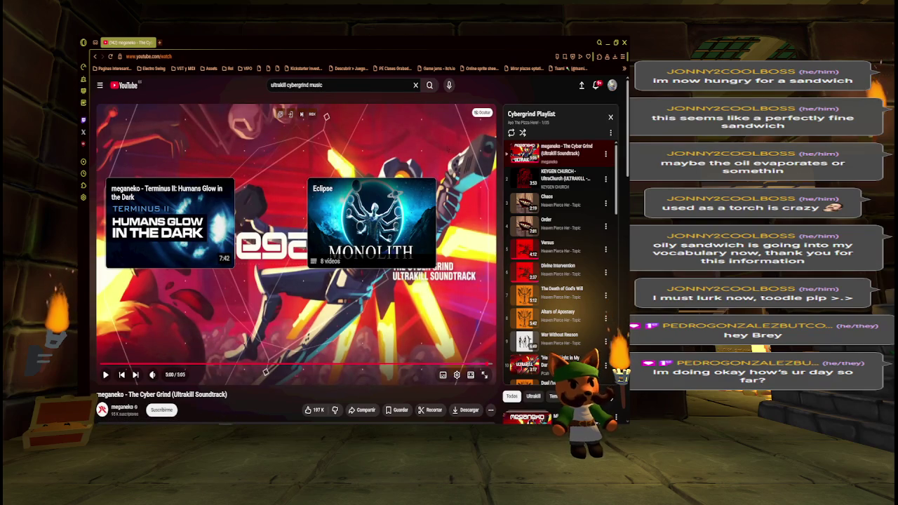
# - Resume The Cyber Grind track, then switch to the Unity editor
pyautogui.press('space')
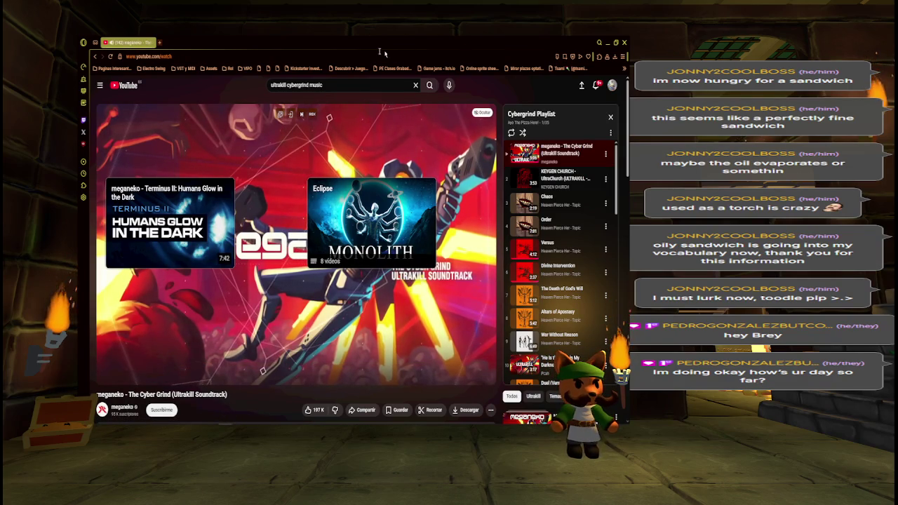
pyautogui.hotkey('alt', 'Tab')
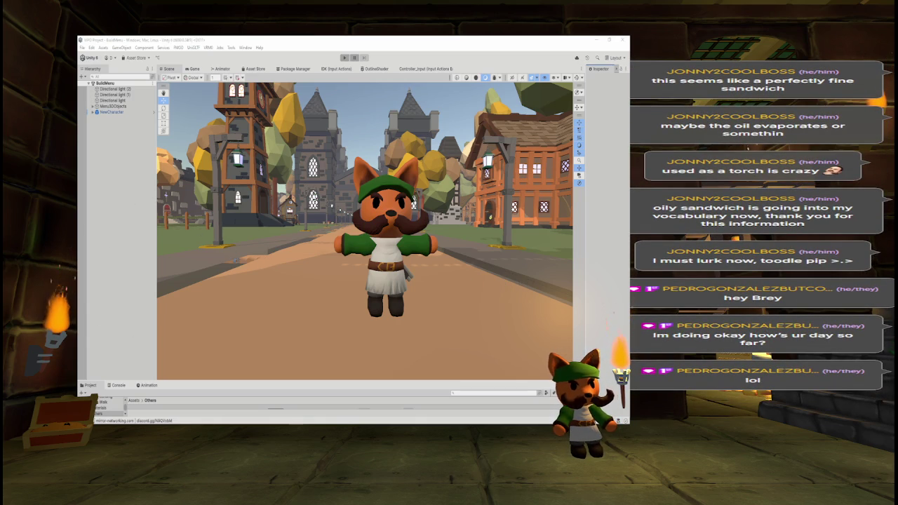
# - Enlarge the project and inspector panels, then enter Play mode to test the fox
pyautogui.moveTo(349, 379); pyautogui.dragTo(349, 353)
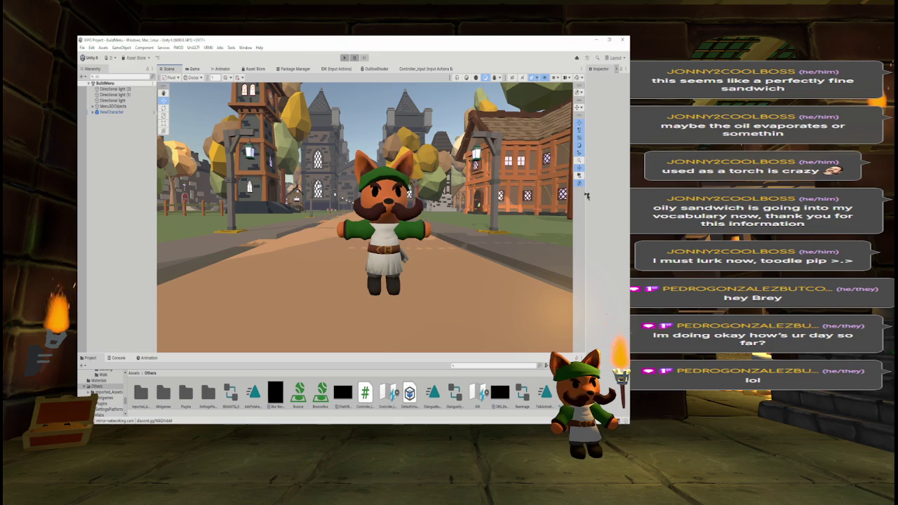
pyautogui.moveTo(587, 196); pyautogui.dragTo(569, 196)
pyautogui.moveTo(491, 210); pyautogui.dragTo(451, 223)
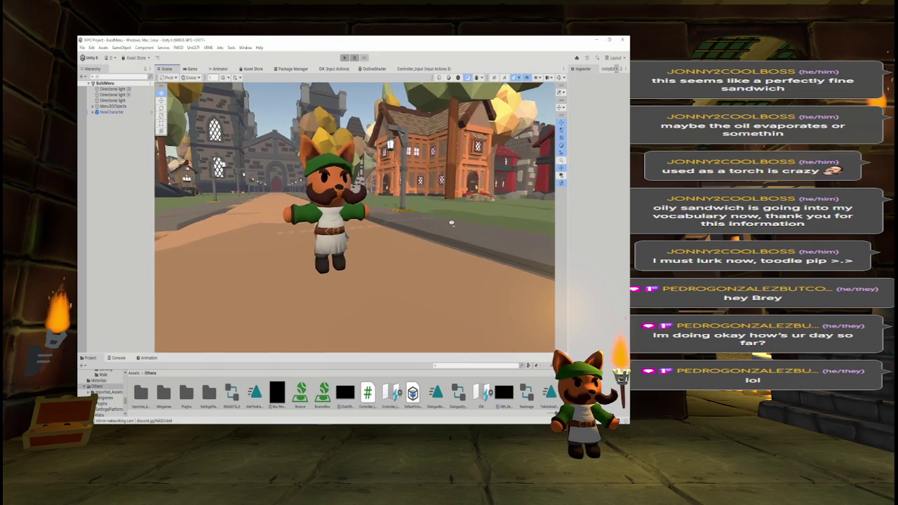
pyautogui.click(344, 58)
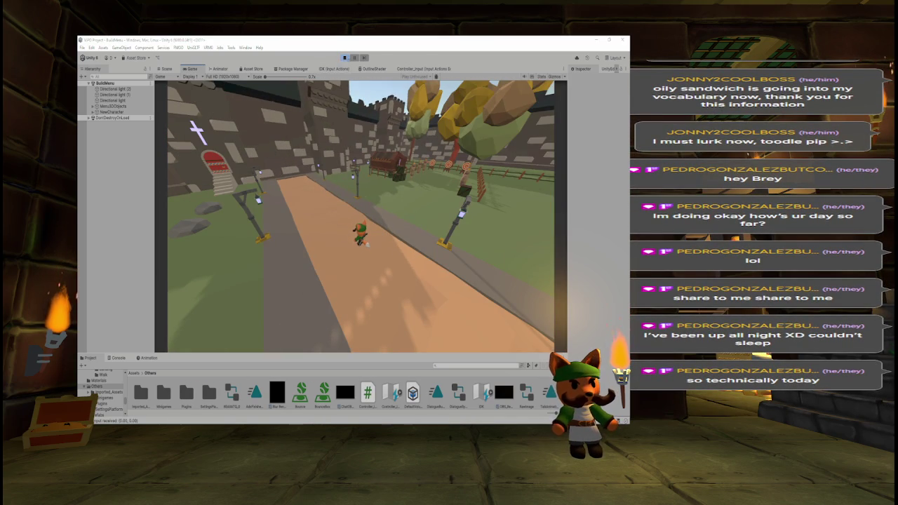
# - Exit Play mode with Ctrl+P
pyautogui.hotkey('ctrl', 'p')
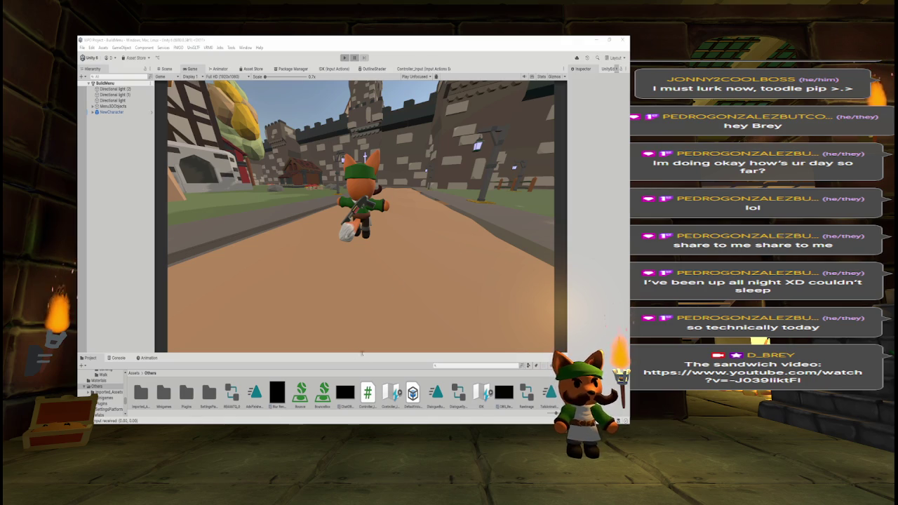
# - Expand NewCharacter and inspect the PlayerInput child's Player Handle component
pyautogui.moveTo(363, 353); pyautogui.dragTo(362, 313)
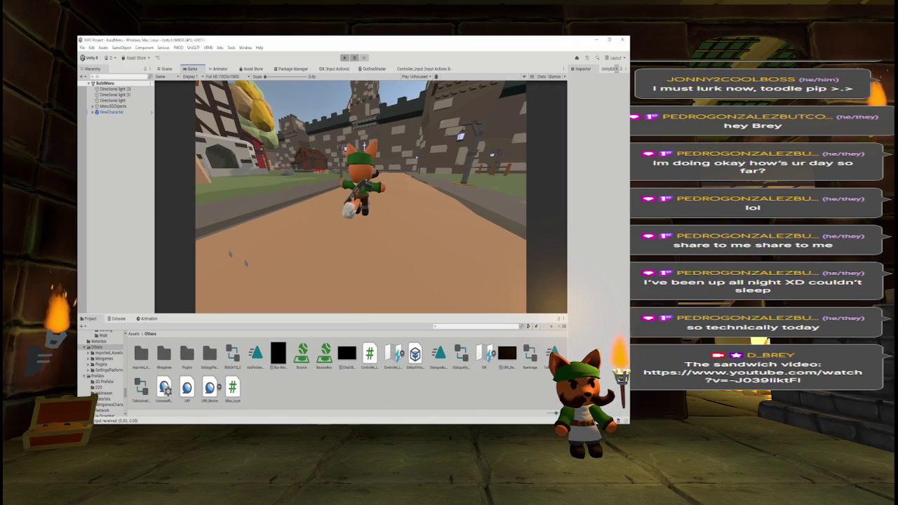
pyautogui.click(111, 112)
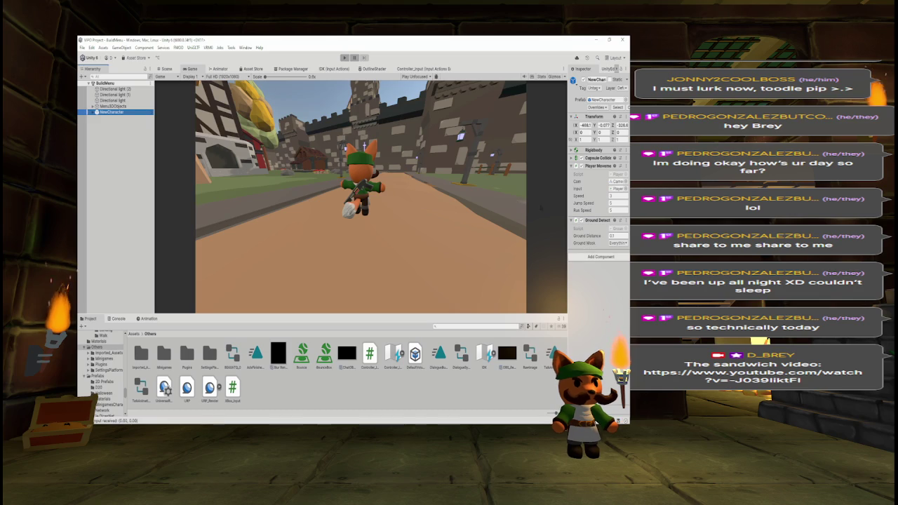
pyautogui.moveTo(570, 206); pyautogui.dragTo(508, 205)
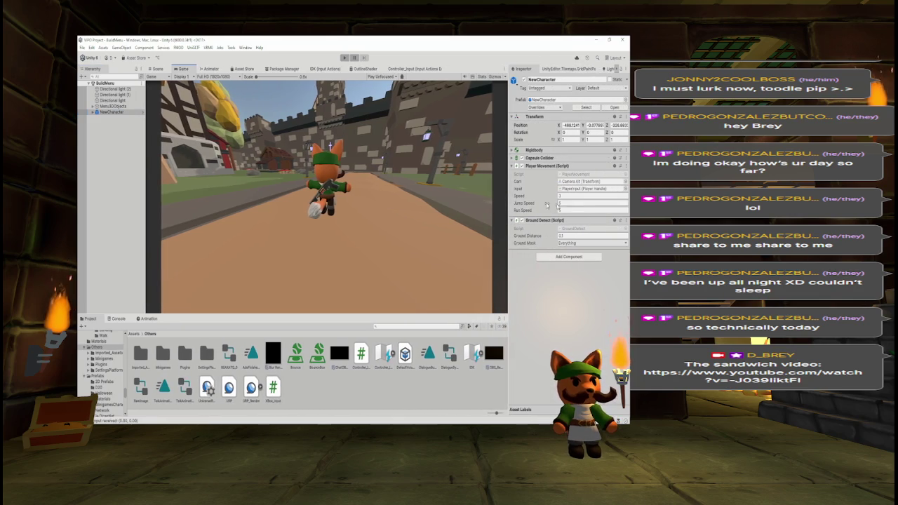
pyautogui.click(95, 112)
pyautogui.click(112, 134)
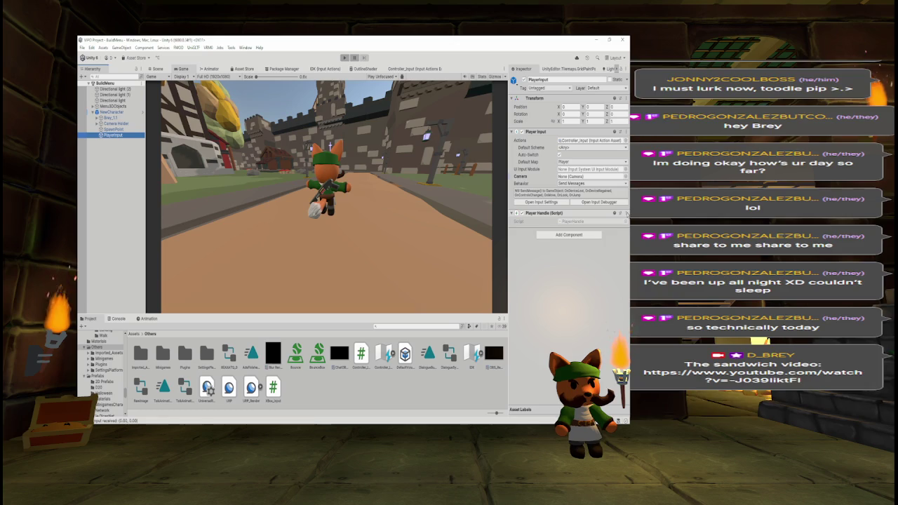
pyautogui.click(626, 213)
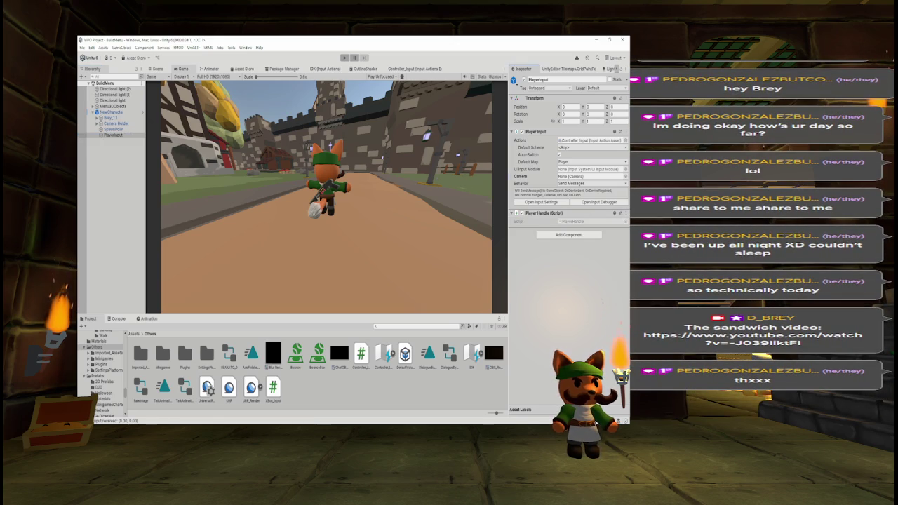
# - Select Camera Holder and view its Camera Controller component options
pyautogui.click(116, 124)
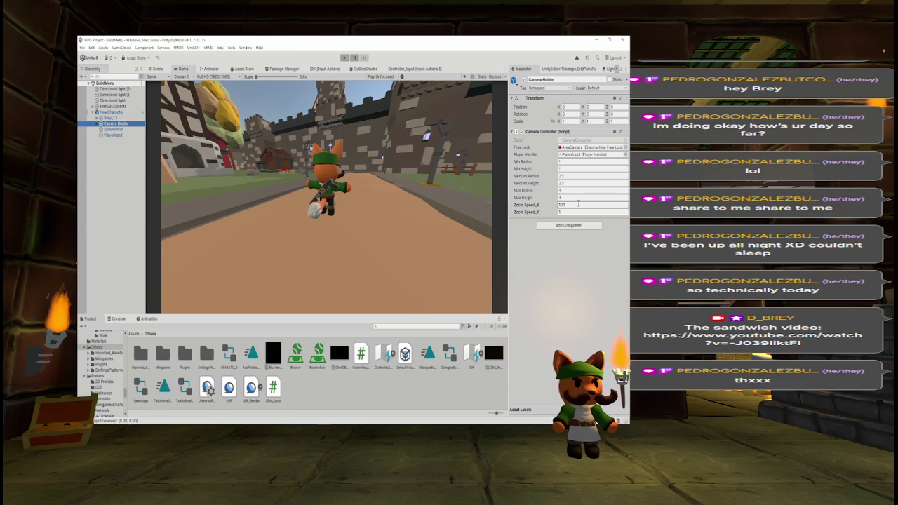
pyautogui.click(625, 132)
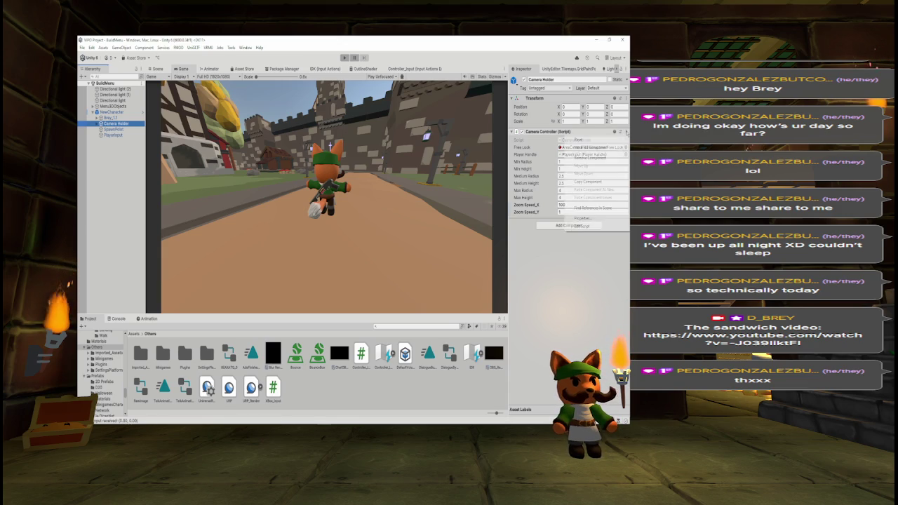
pyautogui.click(585, 232)
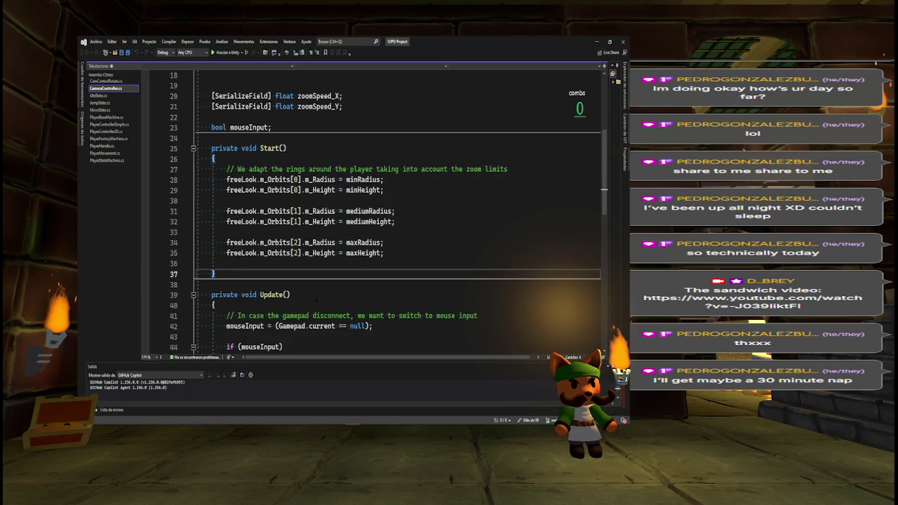
# - Read through CameraController.cs Start() radii and Update() input code, then return to Unity
pyautogui.scroll(-1, 317, 298)
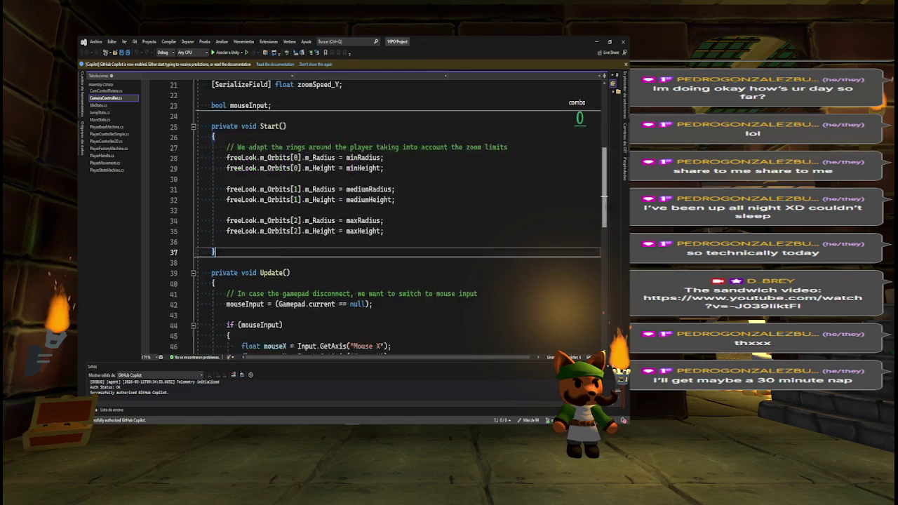
pyautogui.scroll(-3, 386, 218)
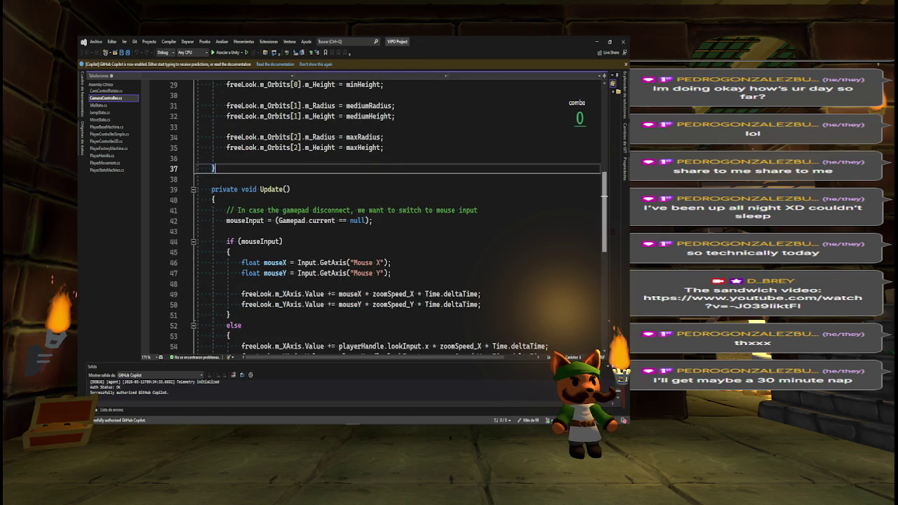
pyautogui.scroll(-1, 386, 217)
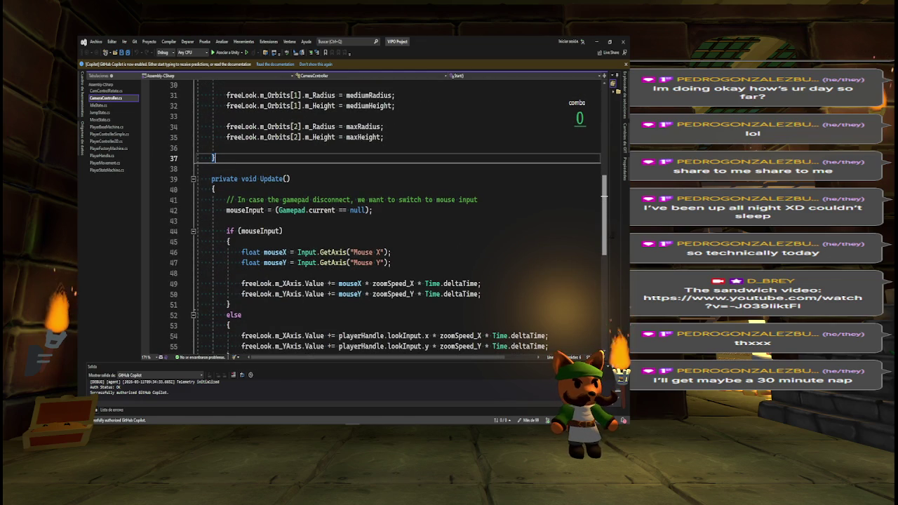
pyautogui.scroll(-1, 386, 218)
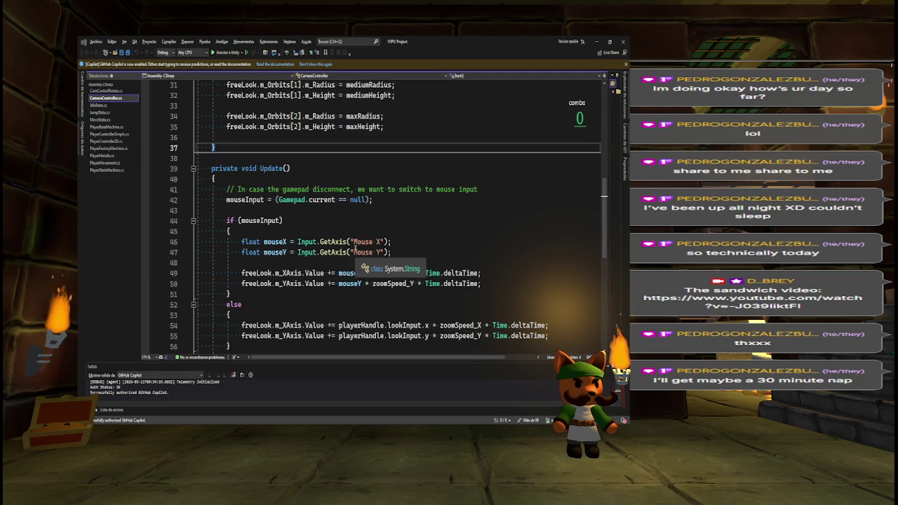
pyautogui.hotkey('alt', 'Tab')
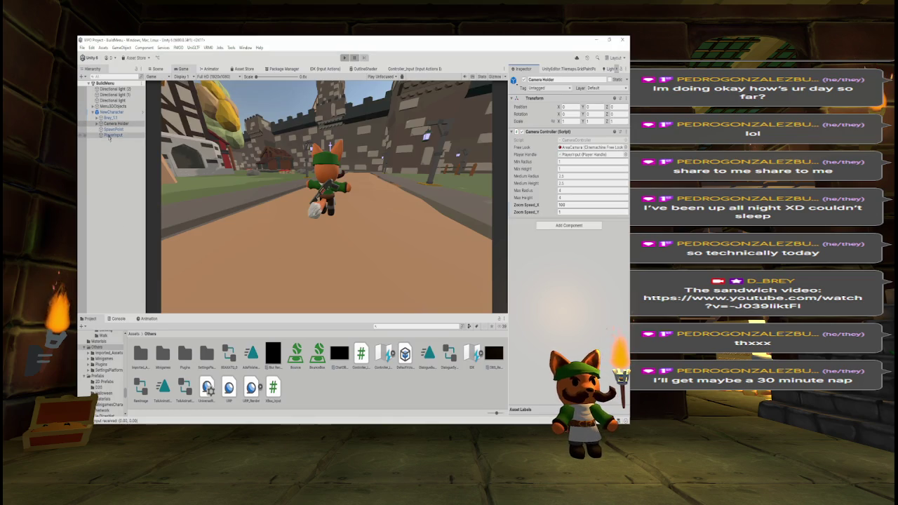
# - Inspect AreaCamera's FreeLook Y-axis Input Axis Name under Camera Holder, then start Play mode
pyautogui.click(112, 124)
pyautogui.click(101, 124)
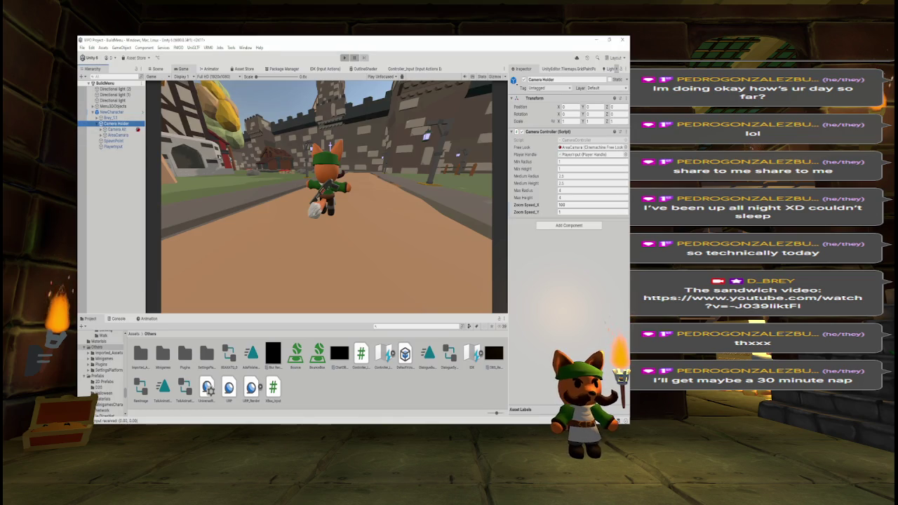
pyautogui.click(116, 129)
pyautogui.click(119, 135)
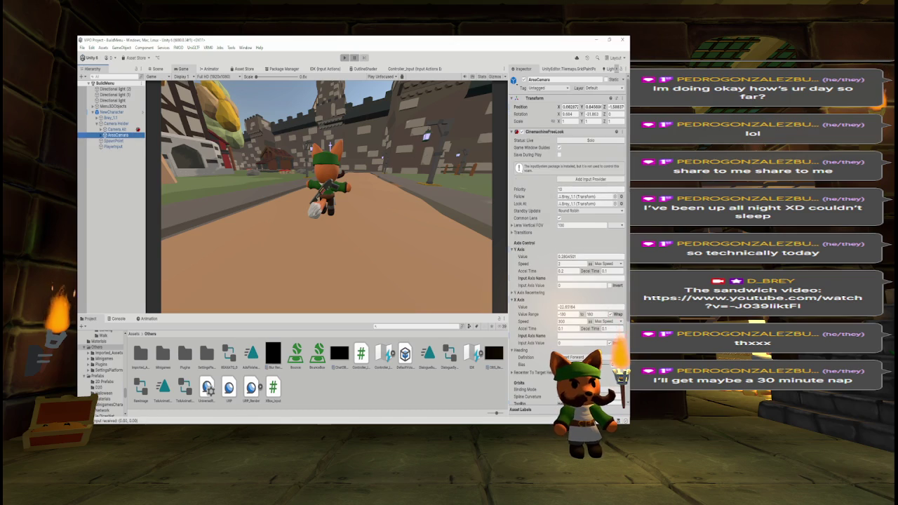
pyautogui.scroll(-3, 569, 239)
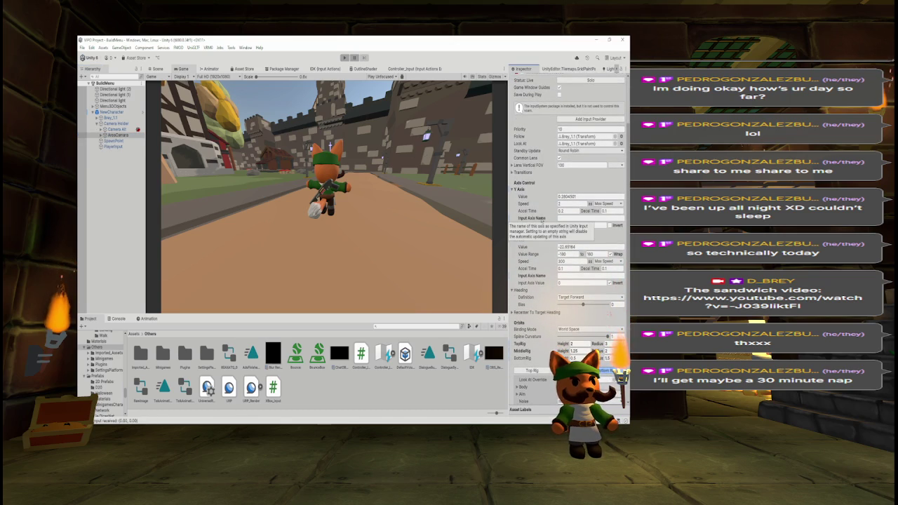
pyautogui.rightClick(542, 219)
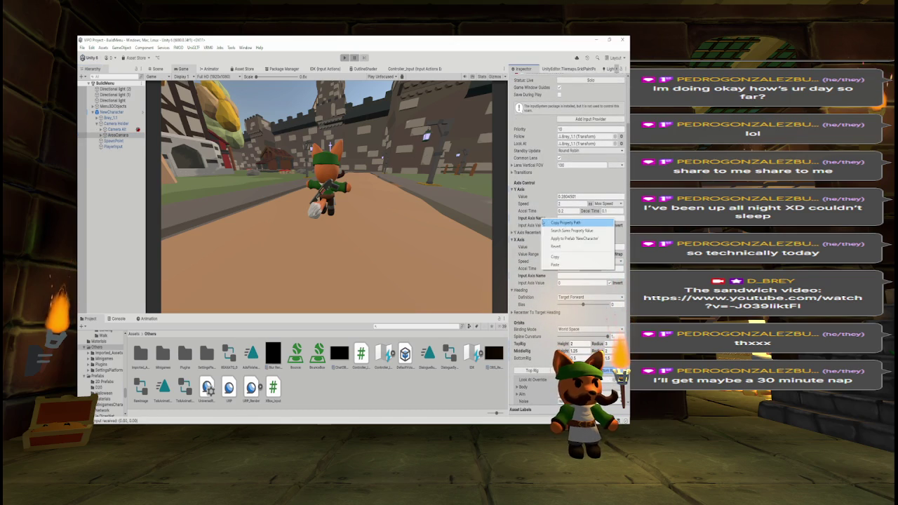
pyautogui.click(344, 58)
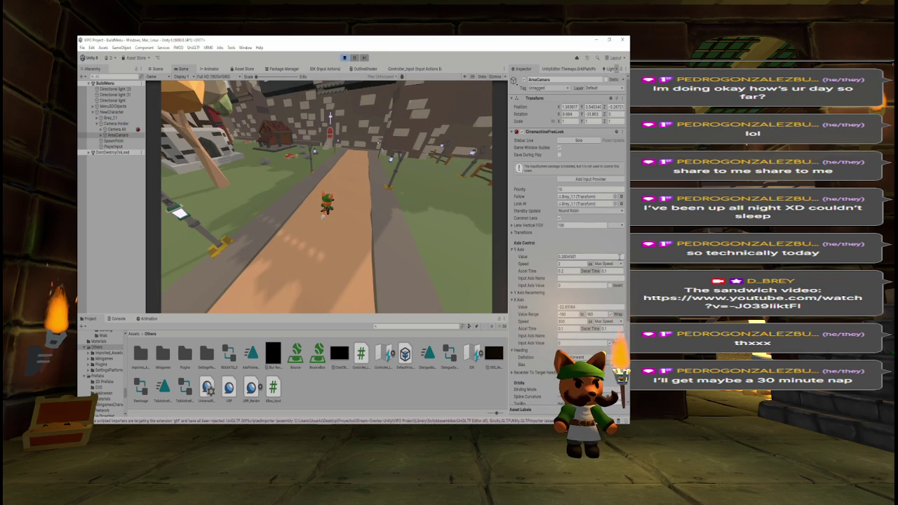
# - Review the FreeLook top rig settings while the game runs, then stop Play mode
pyautogui.scroll(-5, 552, 285)
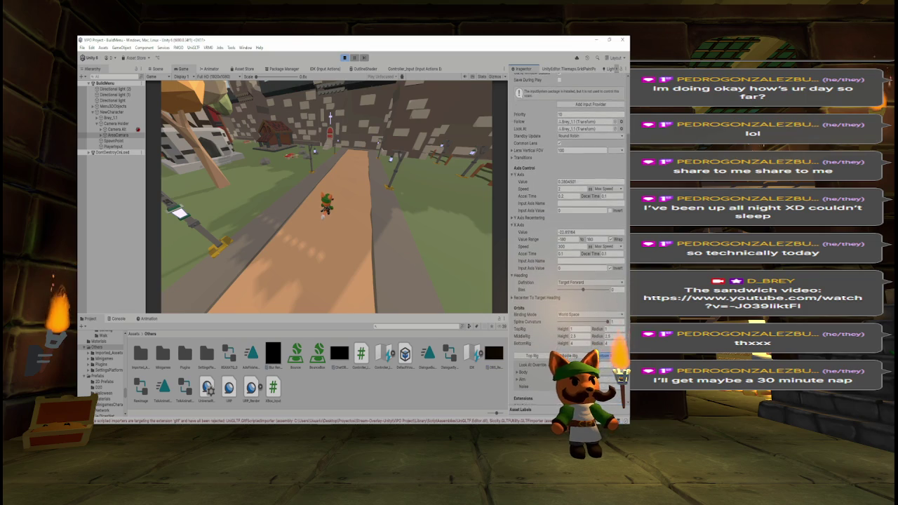
pyautogui.click(533, 350)
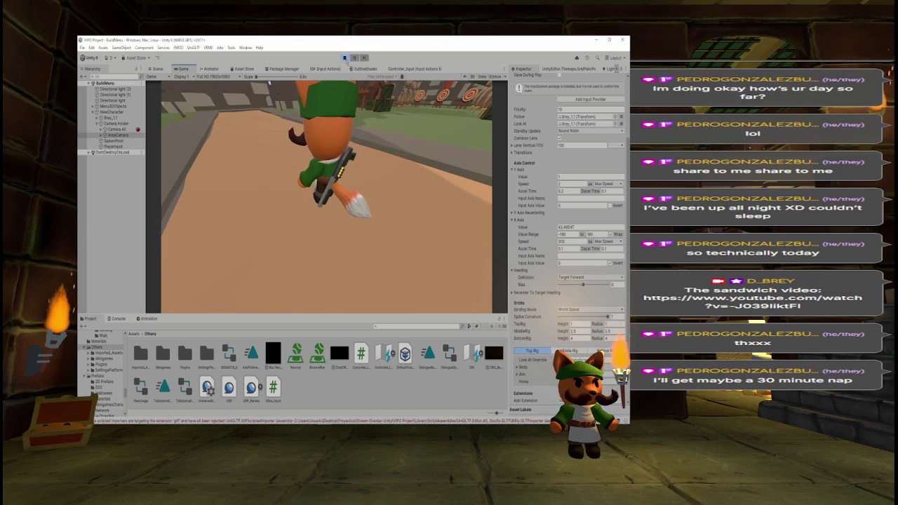
pyautogui.click(344, 58)
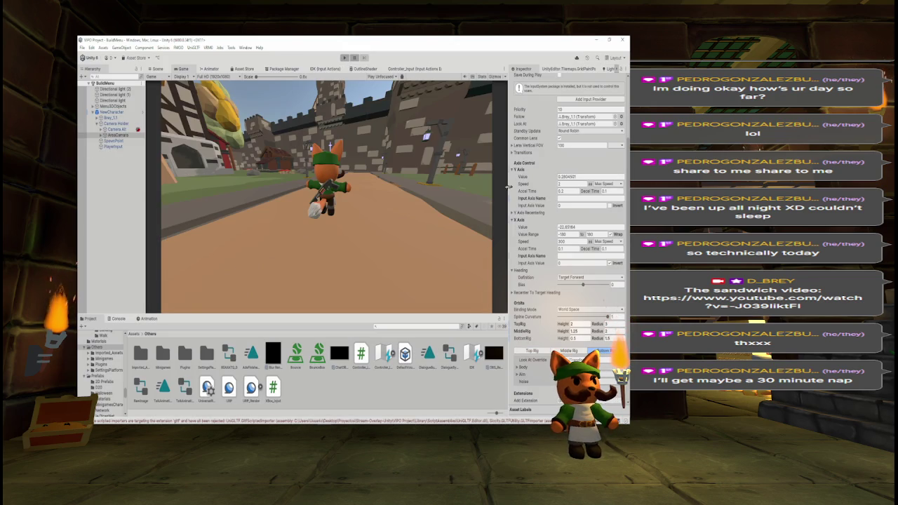
pyautogui.scroll(3, 567, 238)
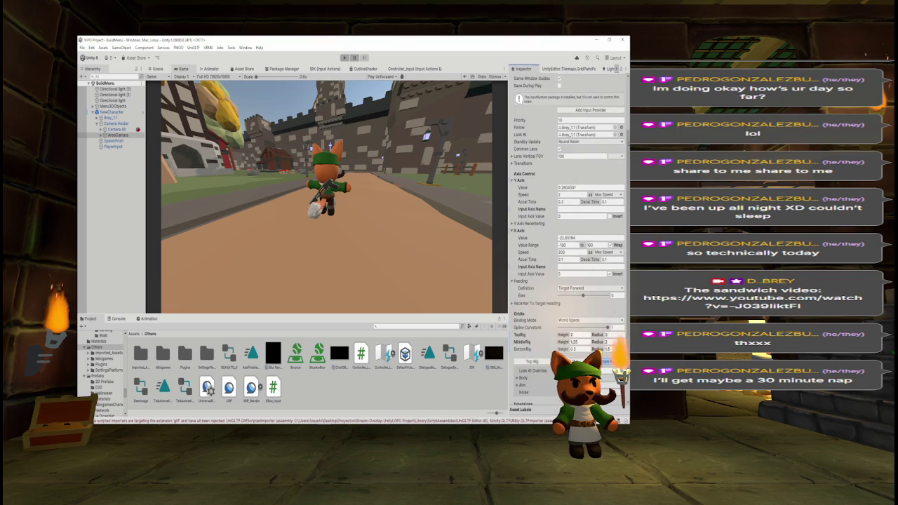
# - Add a Cinemachine Input Provider to AreaCamera, view its bottom rig, and start Play mode
pyautogui.scroll(1, 567, 238)
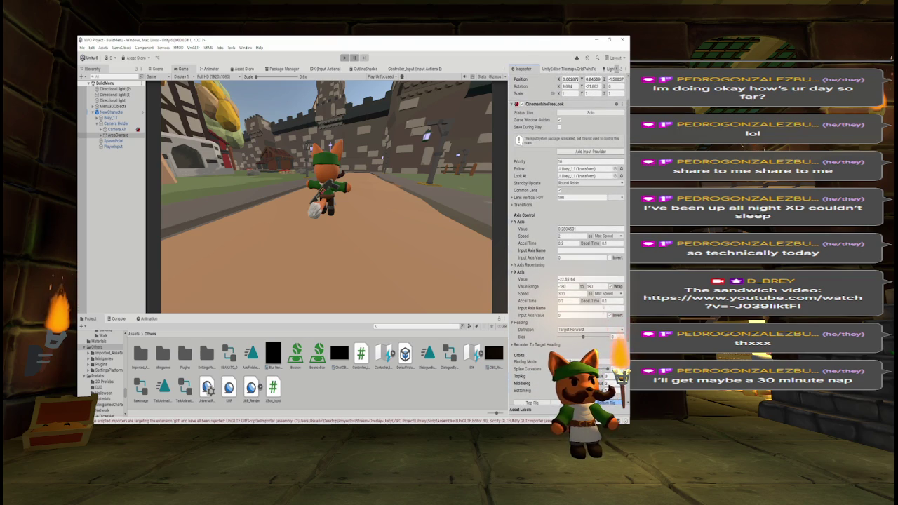
pyautogui.click(588, 152)
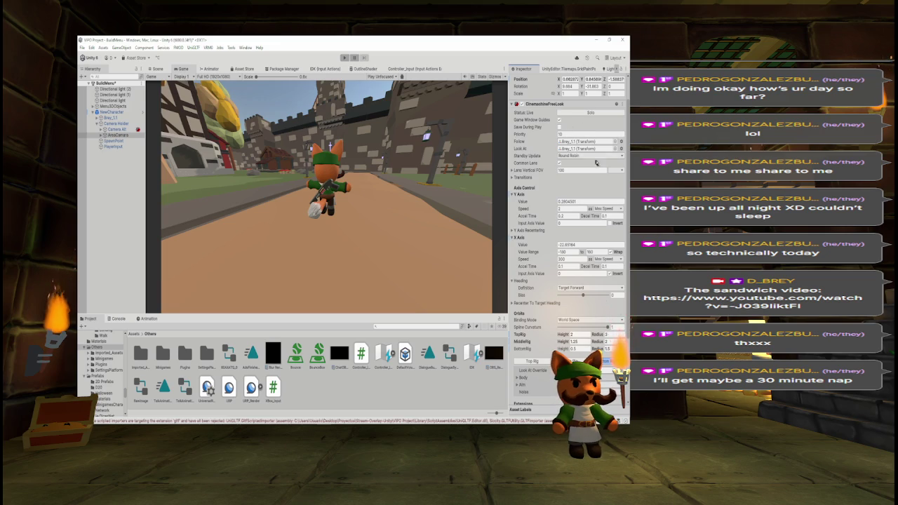
pyautogui.scroll(-3, 603, 281)
pyautogui.click(605, 277)
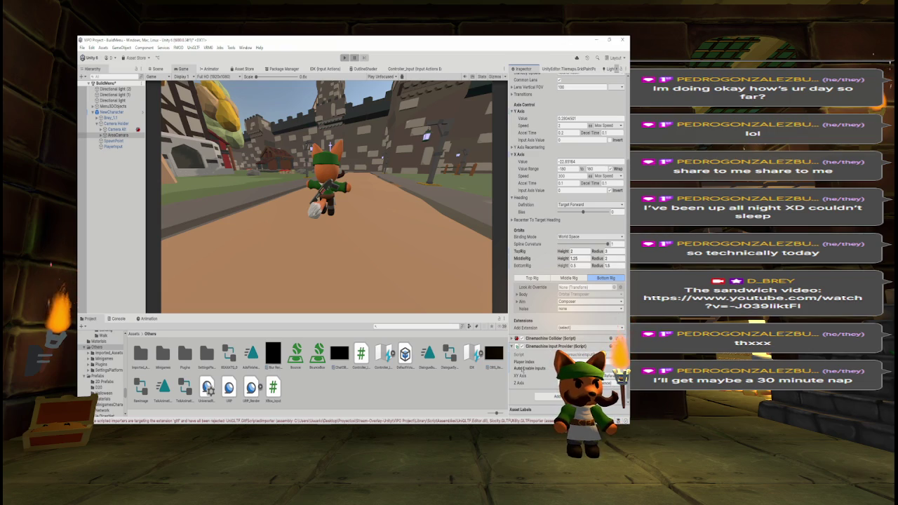
pyautogui.click(344, 58)
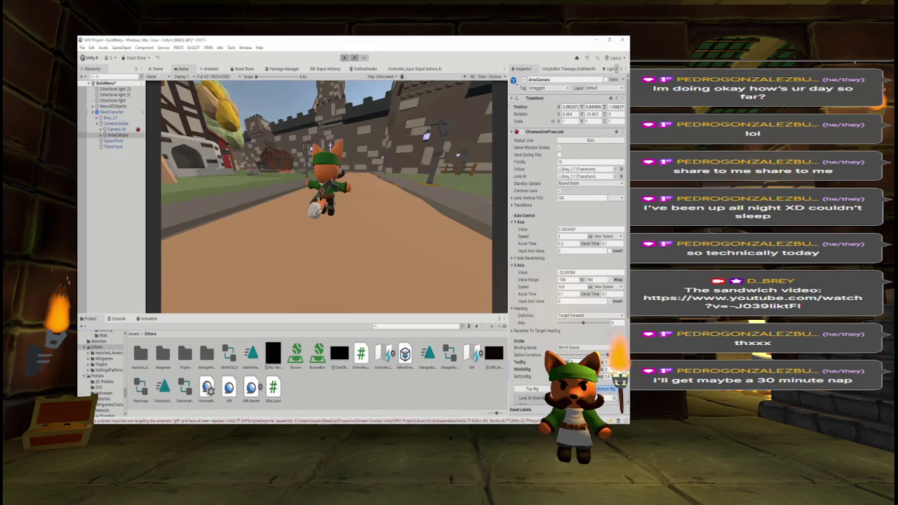
pyautogui.scroll(-4, 627, 305)
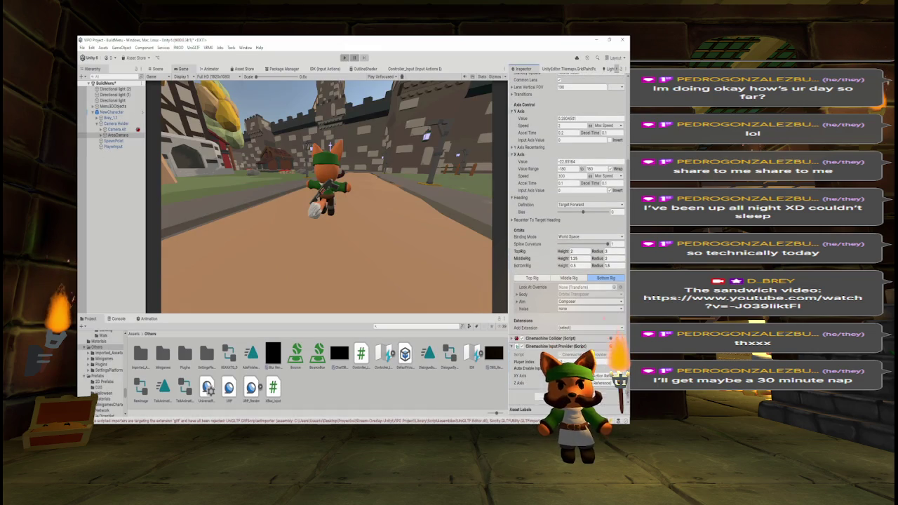
pyautogui.click(589, 237)
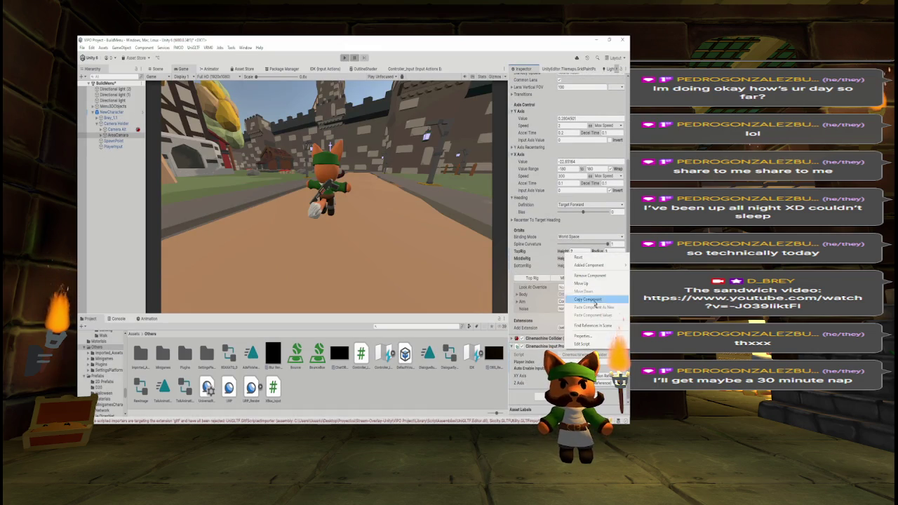
pyautogui.scroll(2, 600, 290)
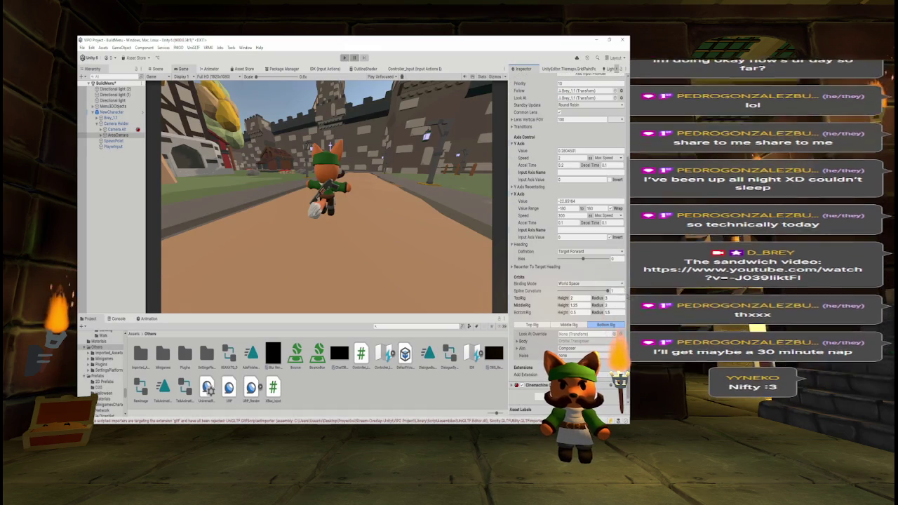
pyautogui.scroll(3, 623, 292)
pyautogui.scroll(1, 568, 239)
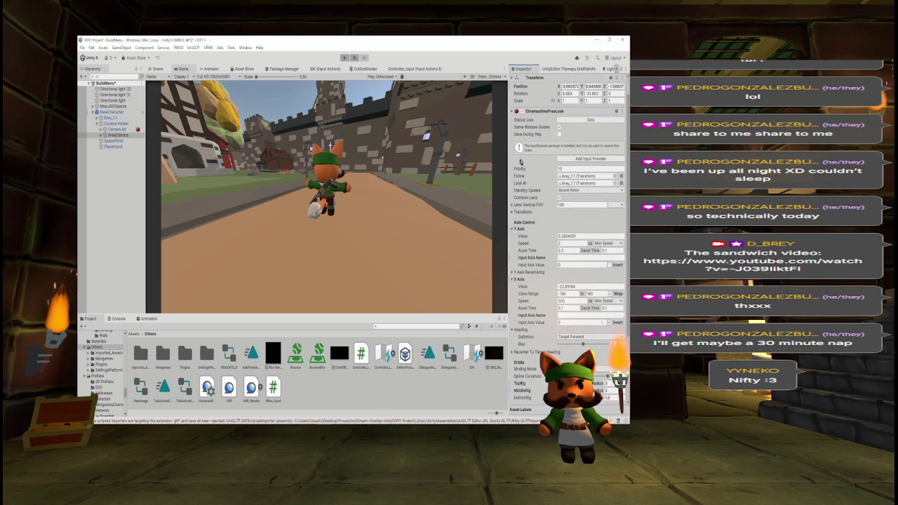
pyautogui.scroll(-1, 598, 152)
pyautogui.scroll(-3, 598, 152)
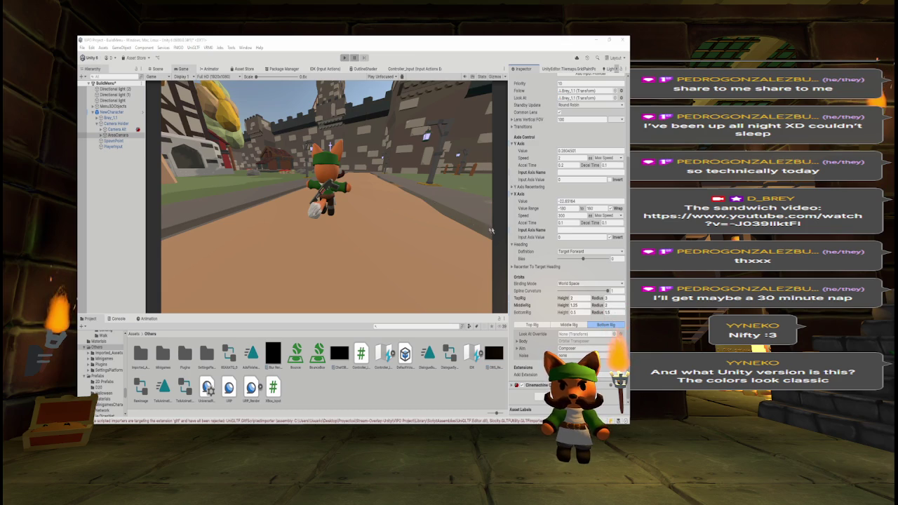
pyautogui.scroll(3, 568, 232)
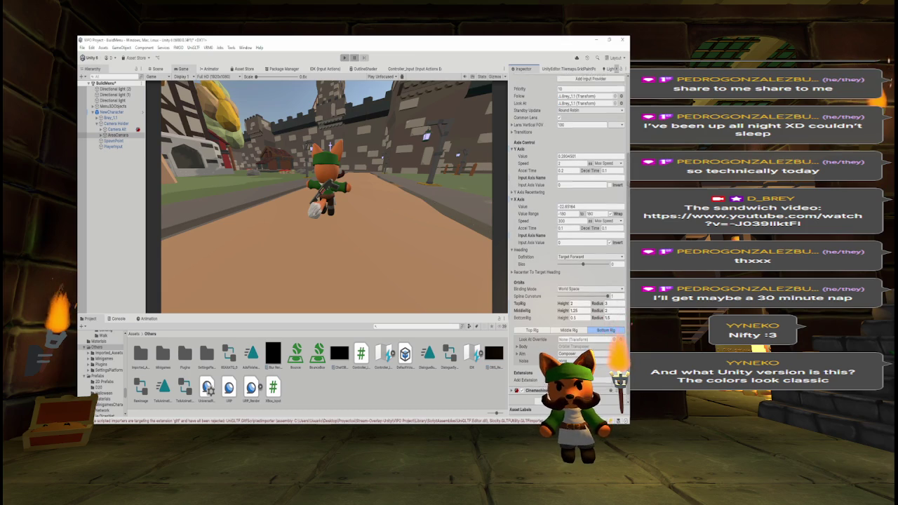
pyautogui.scroll(3, 568, 231)
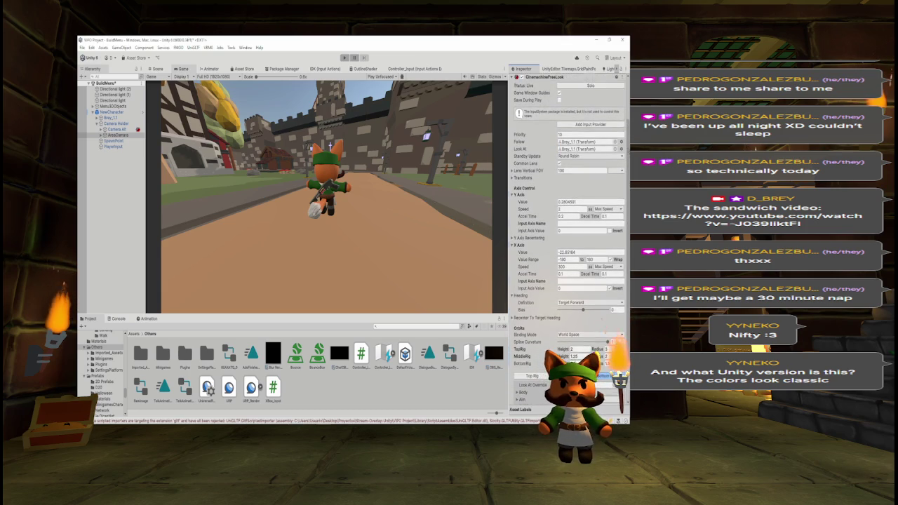
pyautogui.scroll(-3, 568, 231)
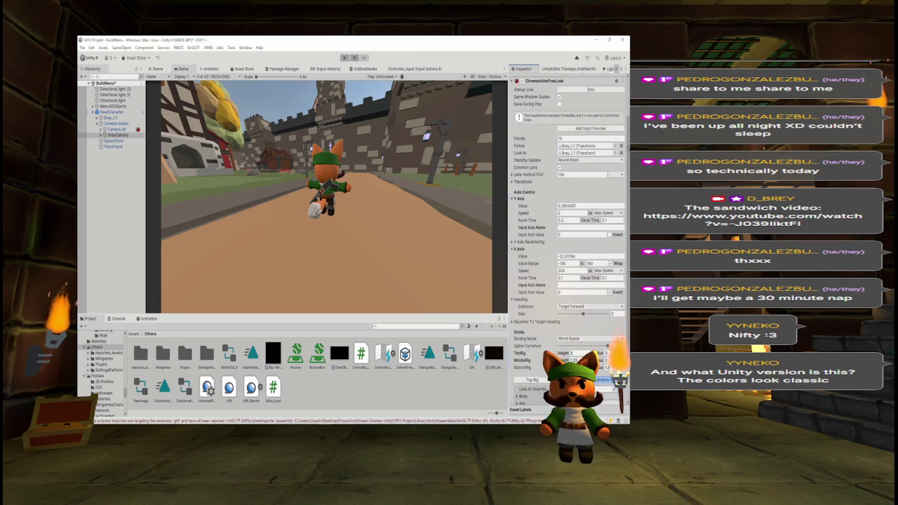
pyautogui.scroll(-2, 623, 171)
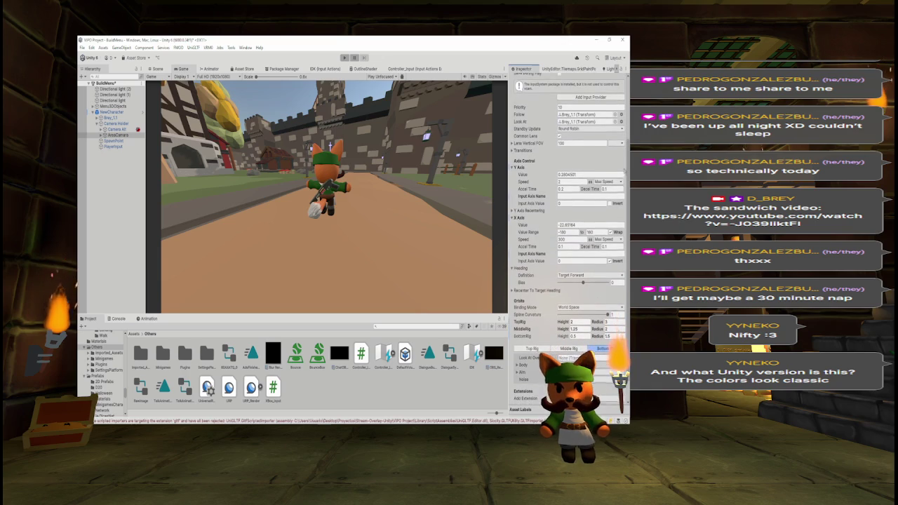
pyautogui.scroll(2, 622, 171)
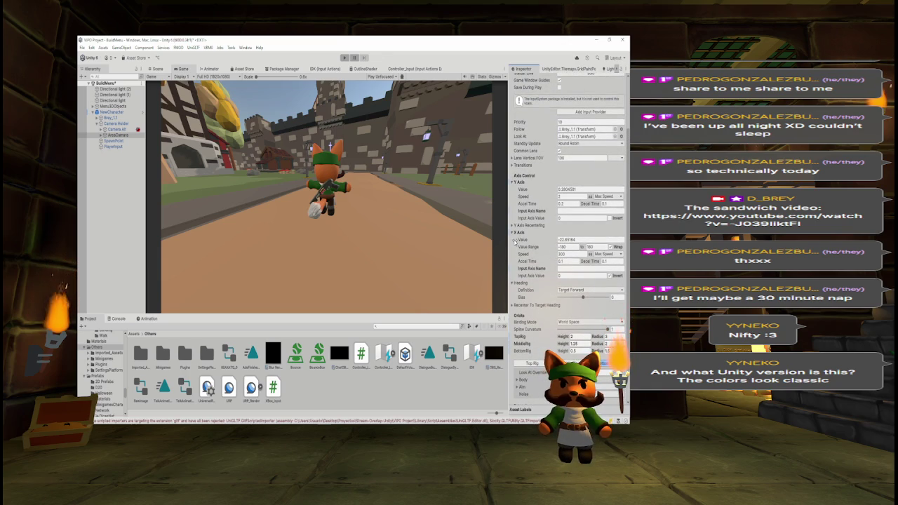
# - Set the FreeLook X Axis speed to 0 and enter Play mode to test it
pyautogui.click(561, 255)
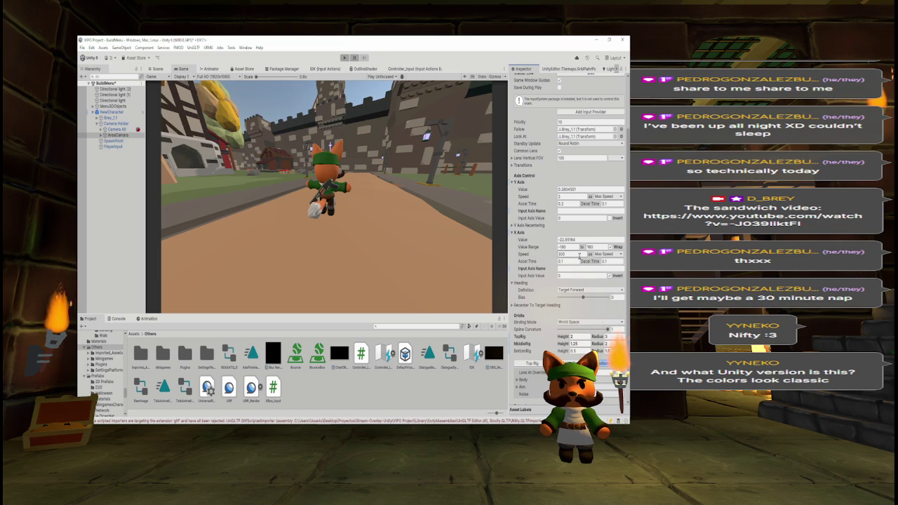
pyautogui.write('0')
pyautogui.click(565, 197)
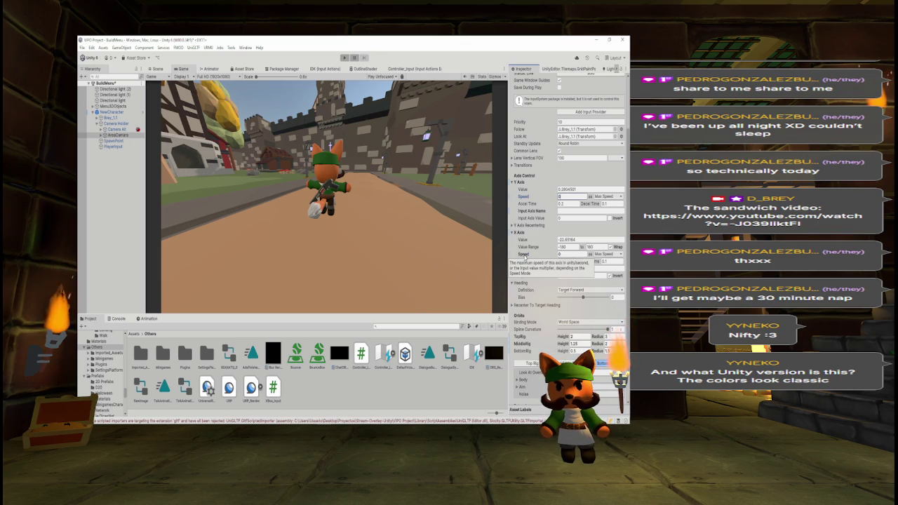
pyautogui.click(344, 58)
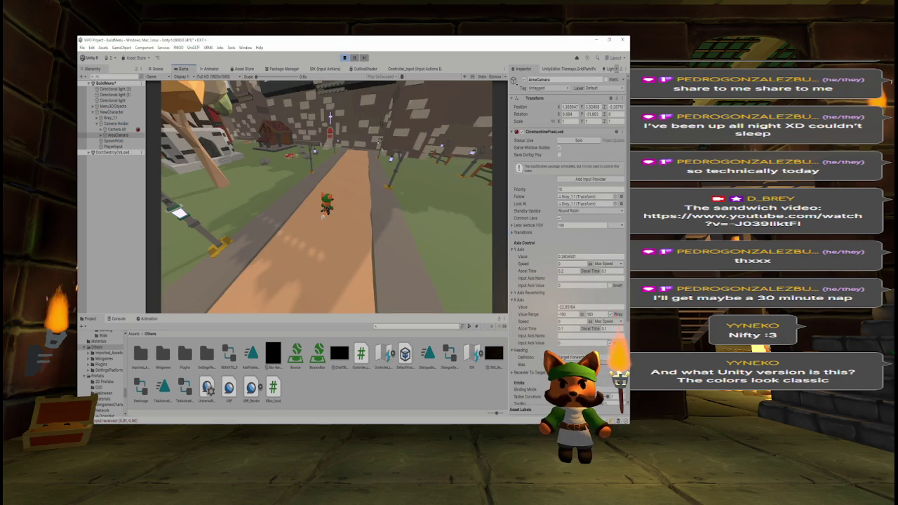
# - Run the fox forward and back with W and S, then enlarge the project panel showing Assets
pyautogui.press('w')
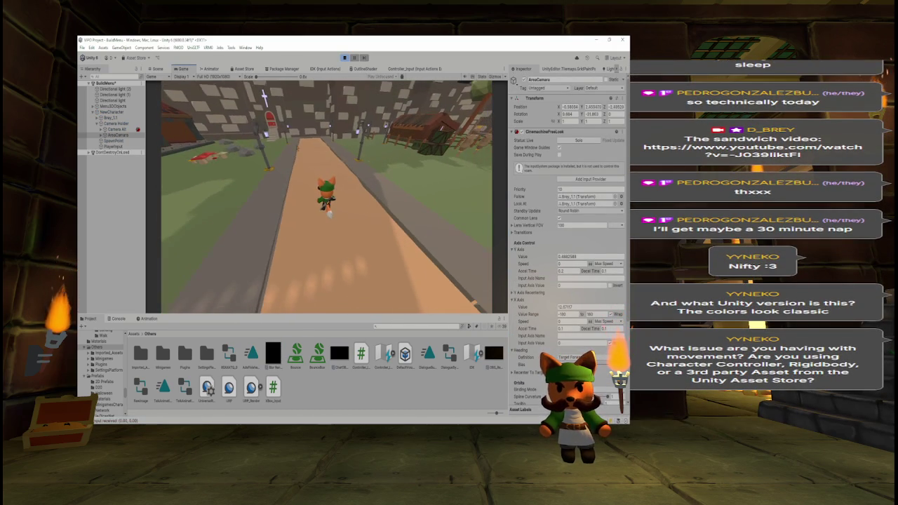
pyautogui.press('s')
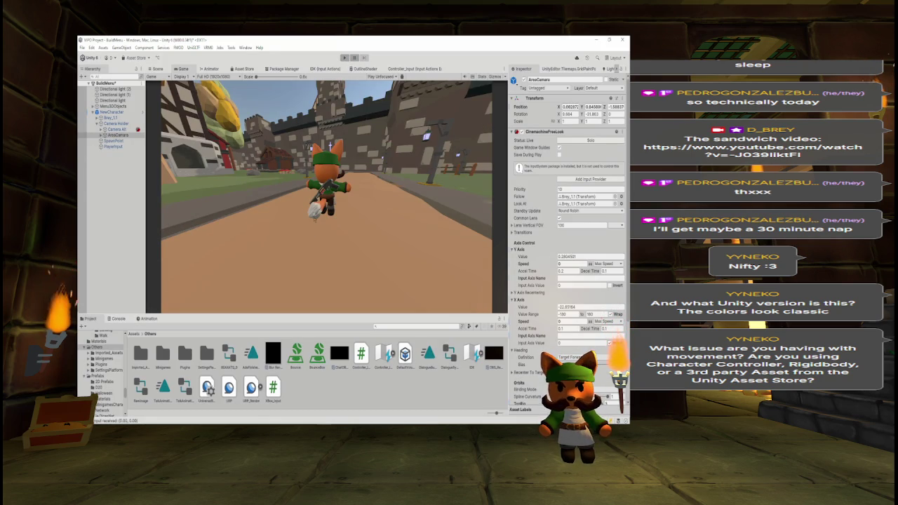
pyautogui.moveTo(313, 314); pyautogui.dragTo(314, 271)
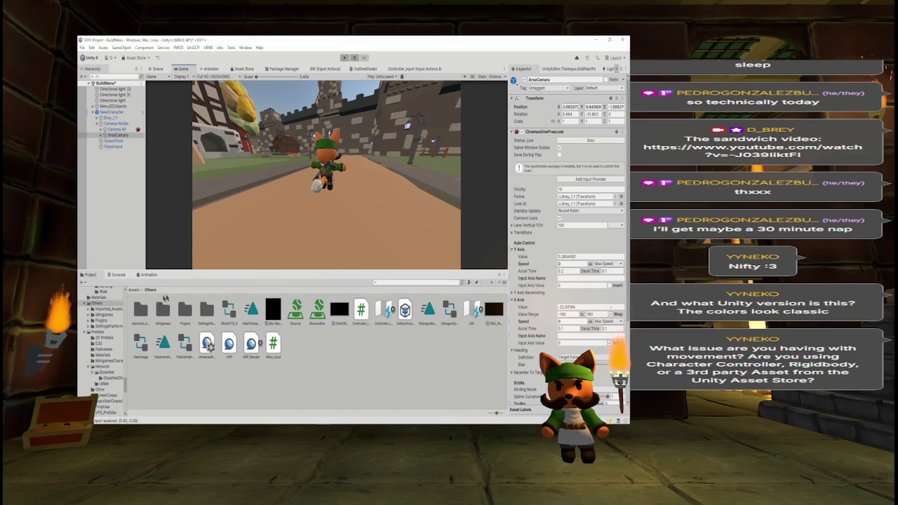
pyautogui.click(134, 289)
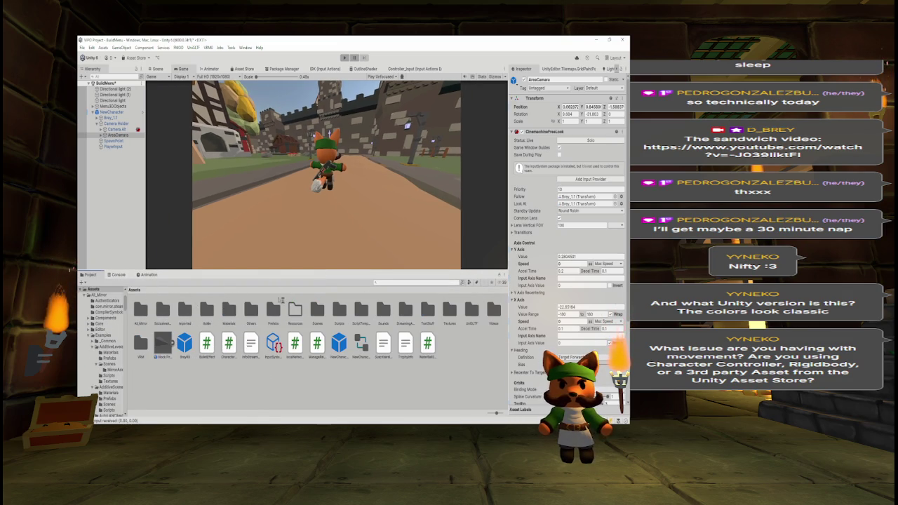
# - Browse to Assets > Prefabs > Network and open the BirbCharacter prefab in the Scene view
pyautogui.doubleClick(322, 312)
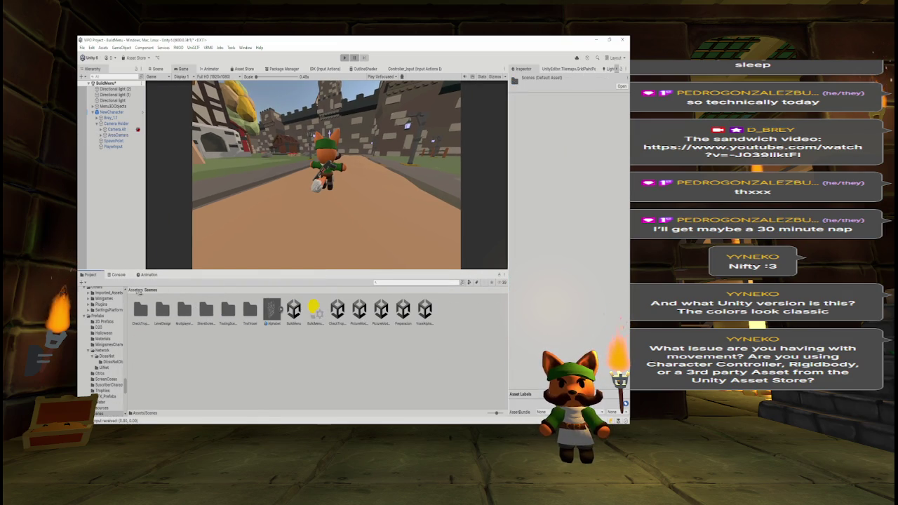
pyautogui.click(136, 290)
pyautogui.doubleClick(271, 310)
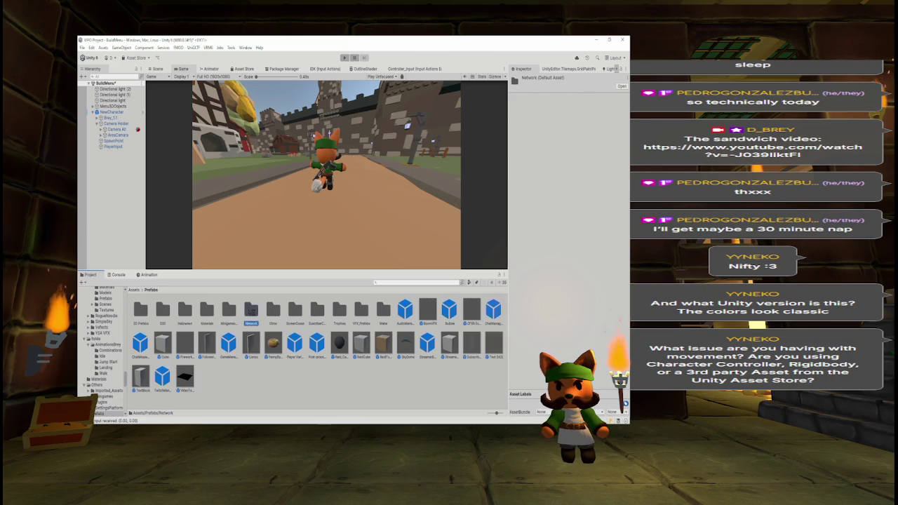
pyautogui.doubleClick(252, 311)
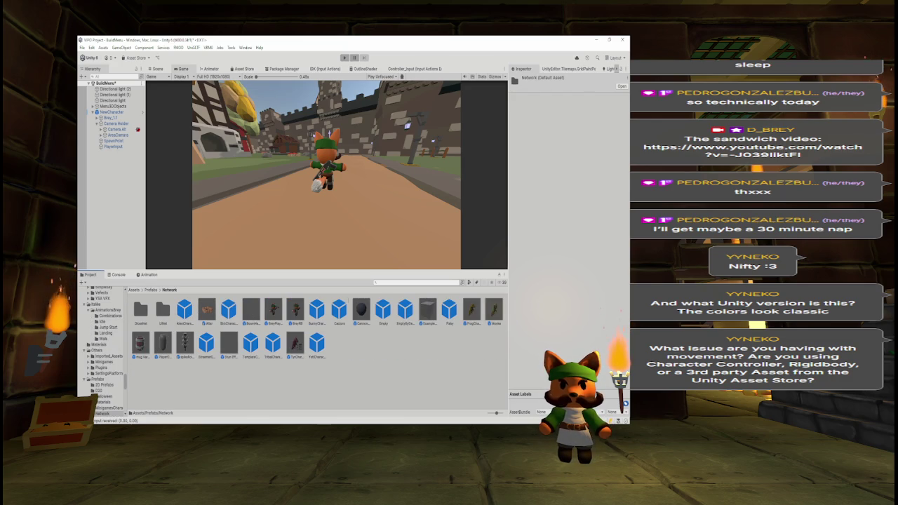
pyautogui.doubleClick(228, 314)
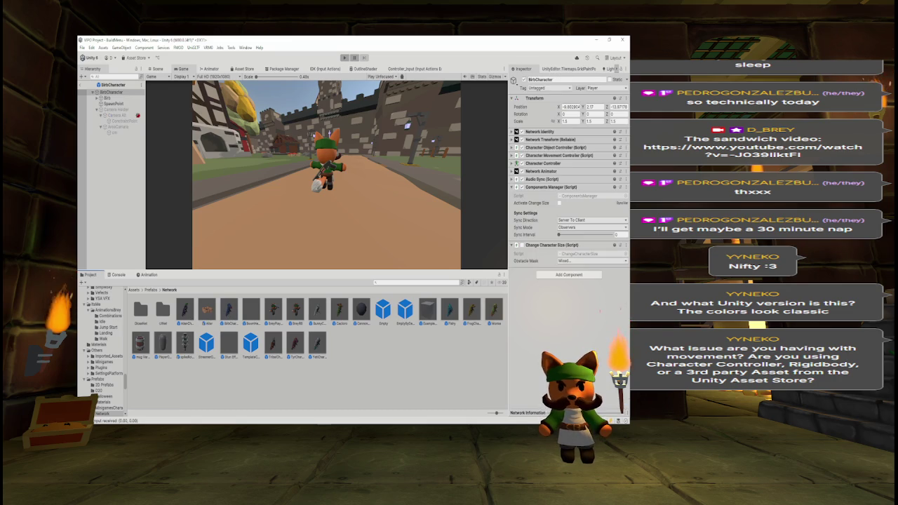
pyautogui.click(157, 69)
# - Orbit the view around the blue BirbCharacter model, then exit the prefab back to the town
pyautogui.moveTo(256, 160)
pyautogui.mouseDown()
pyautogui.moveTo(271, 196)
pyautogui.moveTo(265, 211)
pyautogui.mouseUp()
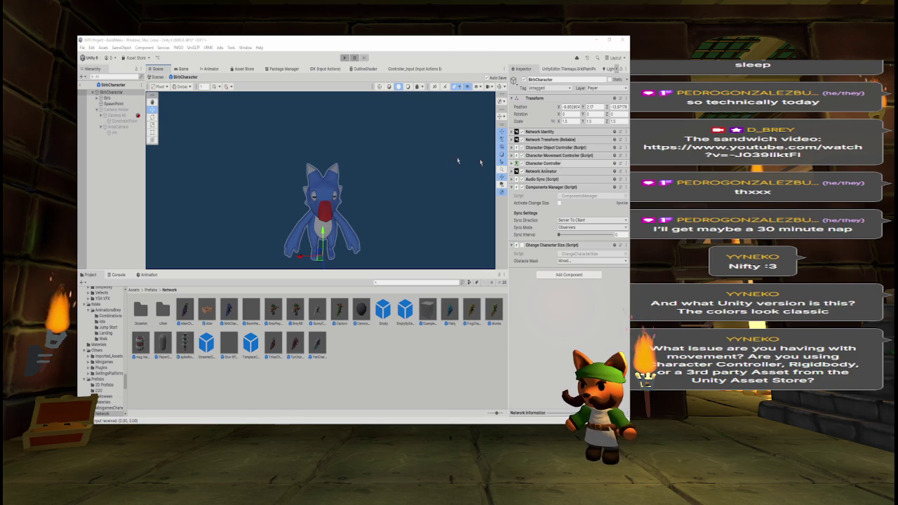
pyautogui.click(81, 87)
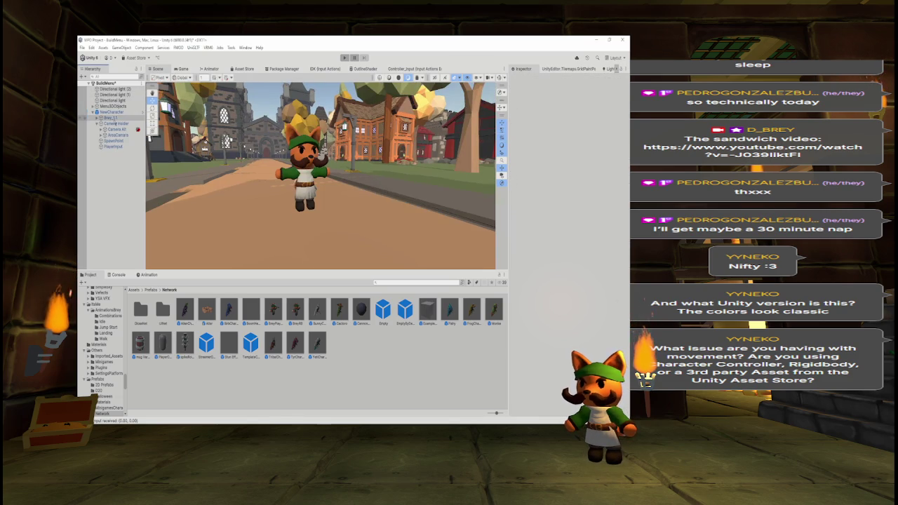
# - Check the Game view, return to Scene, and select AreaCamera to show its FreeLook settings
pyautogui.click(183, 69)
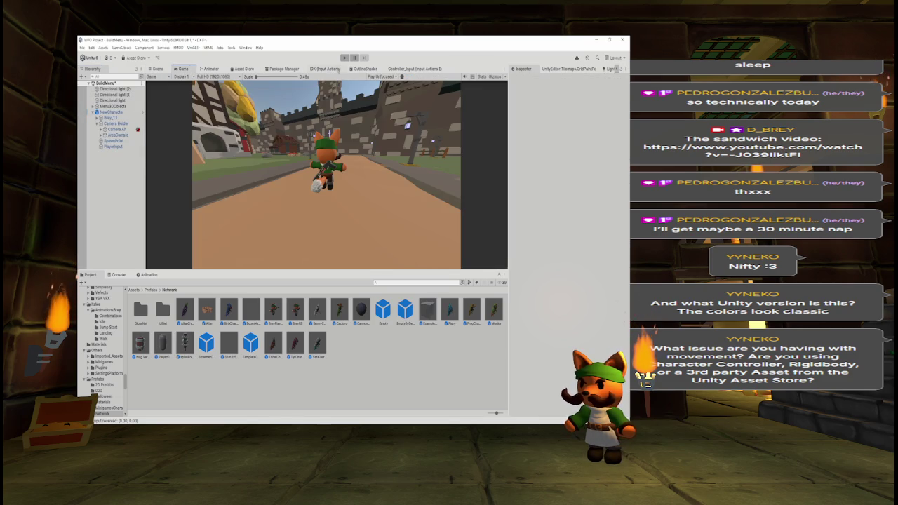
pyautogui.click(157, 68)
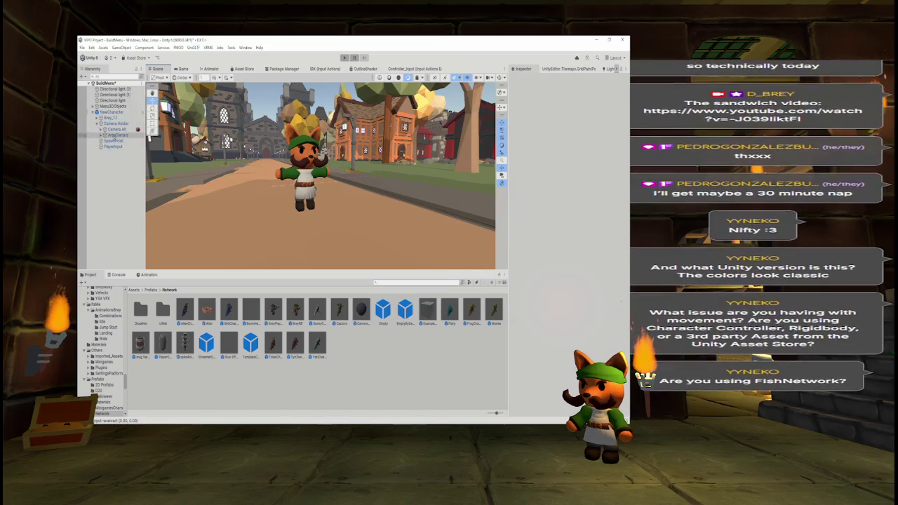
pyautogui.click(115, 134)
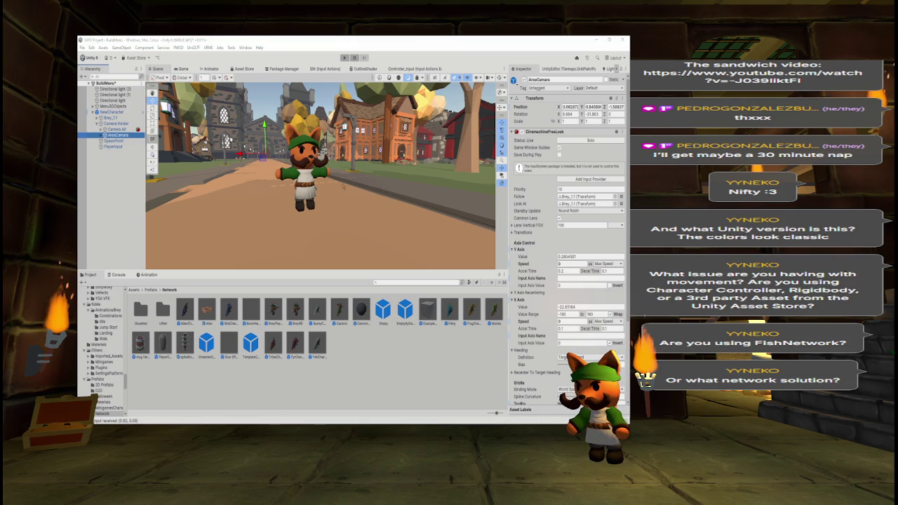
pyautogui.hotkey('alt', 'Tab')
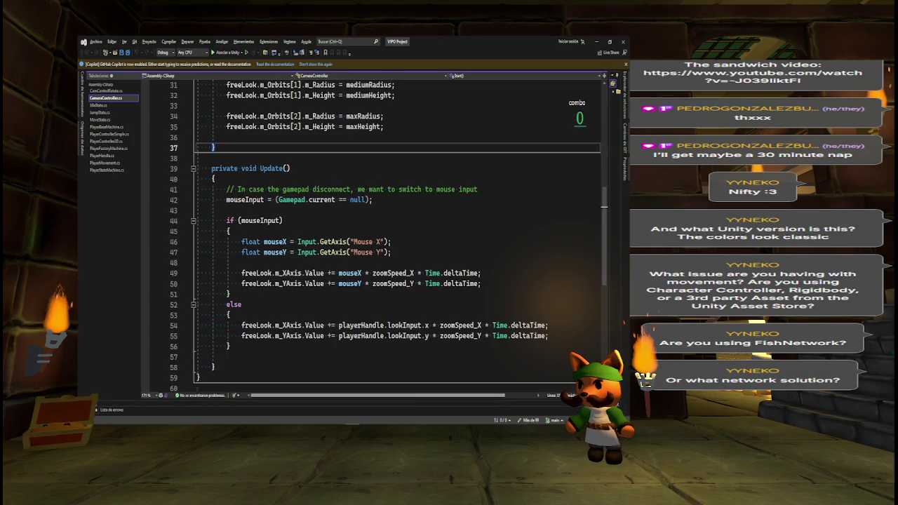
pyautogui.scroll(1, 605, 231)
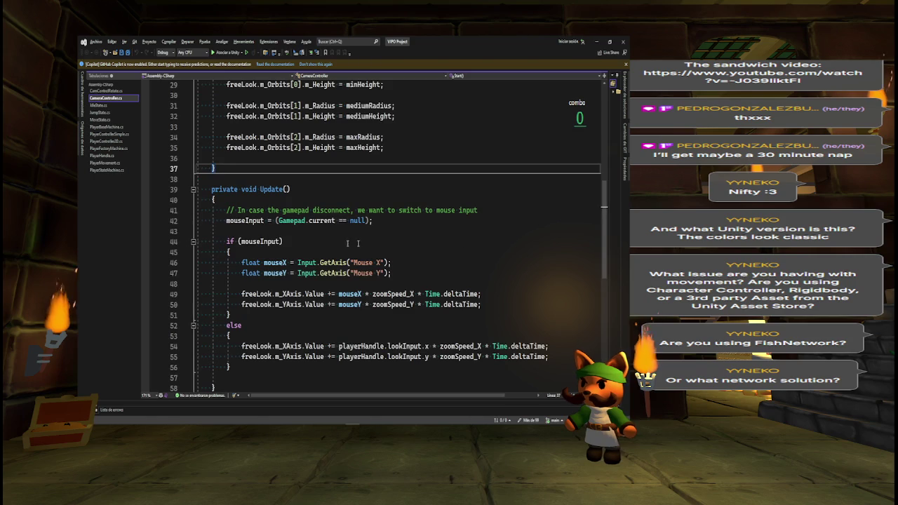
pyautogui.moveTo(225, 220); pyautogui.dragTo(373, 221)
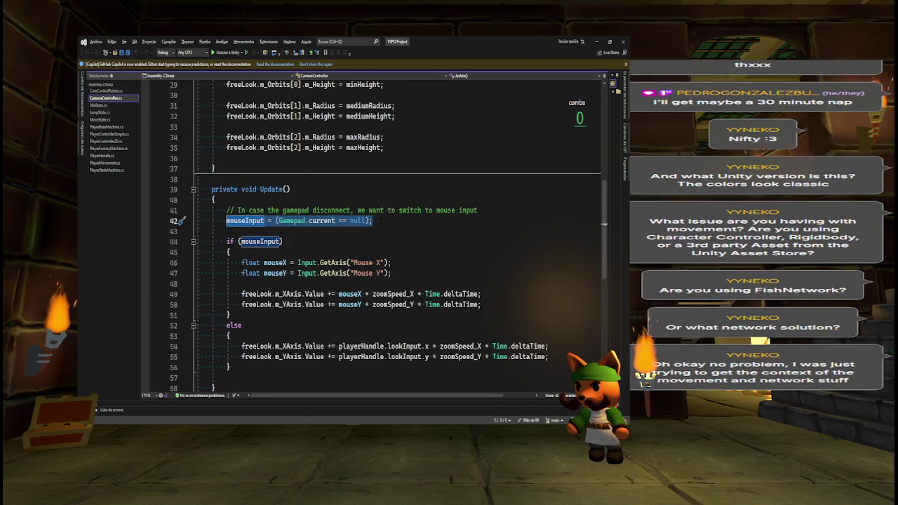
pyautogui.click(287, 220)
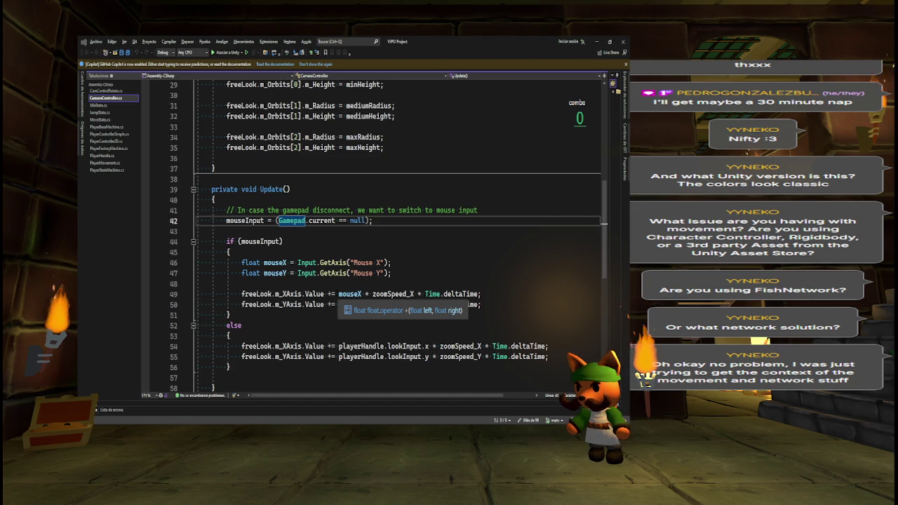
pyautogui.hotkey('alt', 'Tab')
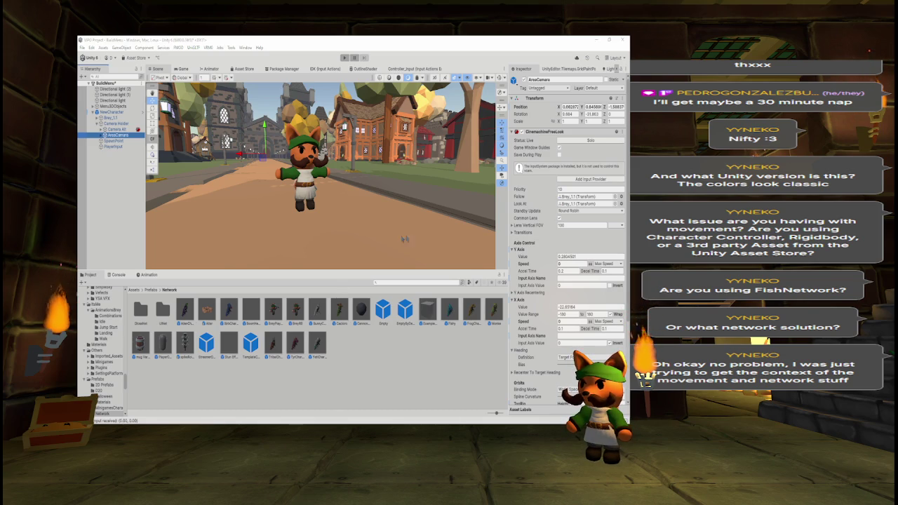
# - Look over the Y Axis speed field, then select PlayerInput to view its Player Input components
pyautogui.click(560, 264)
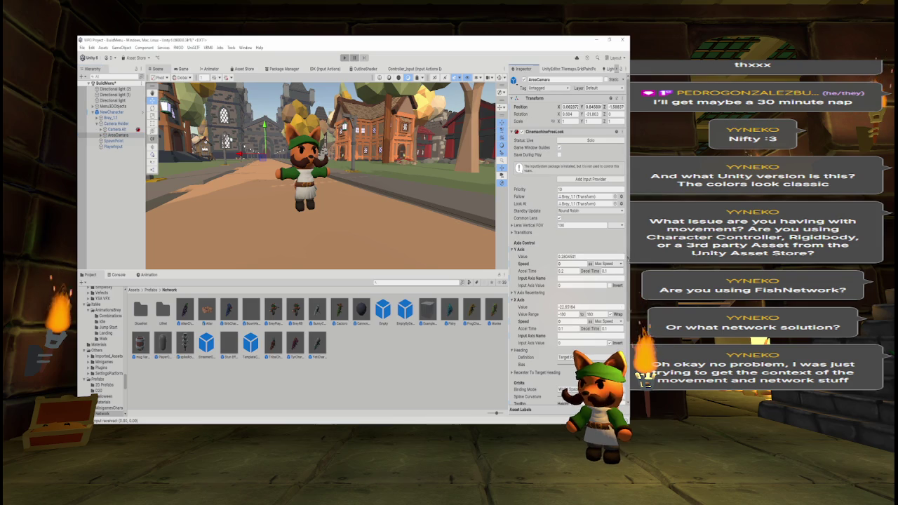
pyautogui.scroll(-2, 568, 246)
pyautogui.scroll(-5, 568, 239)
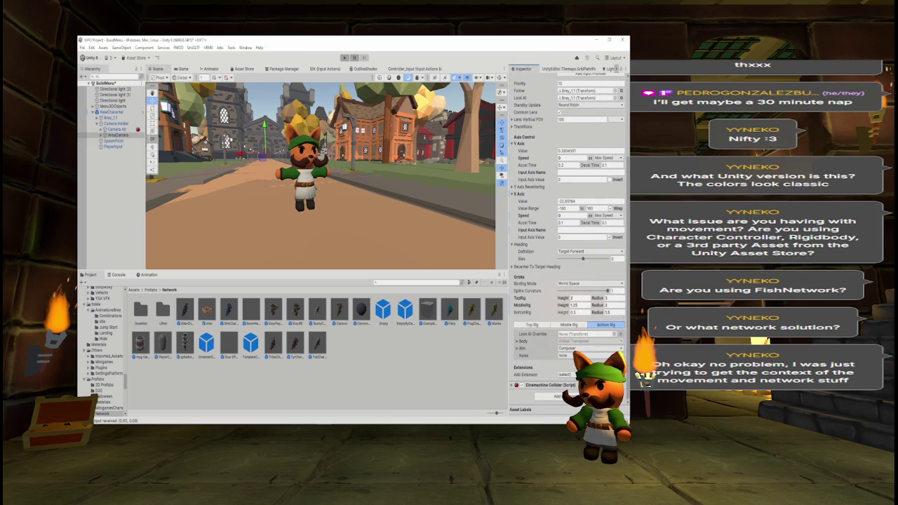
pyautogui.scroll(7, 624, 261)
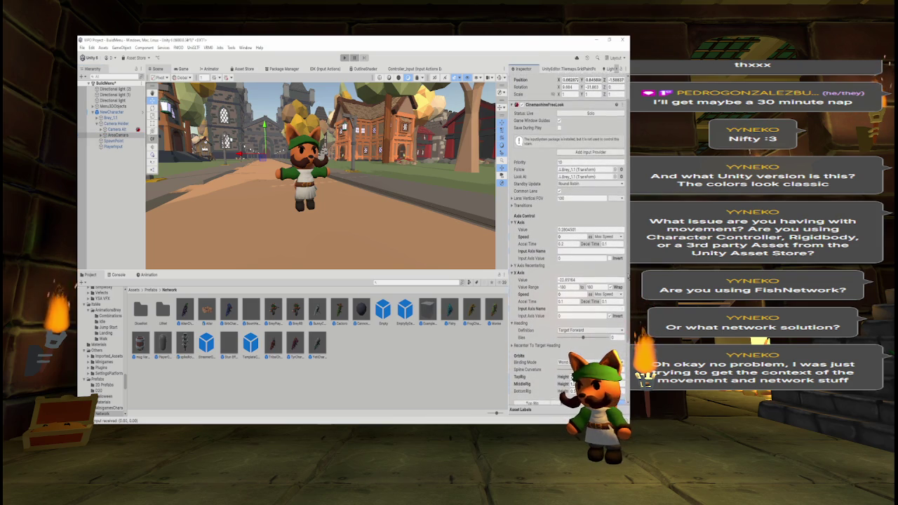
pyautogui.click(112, 146)
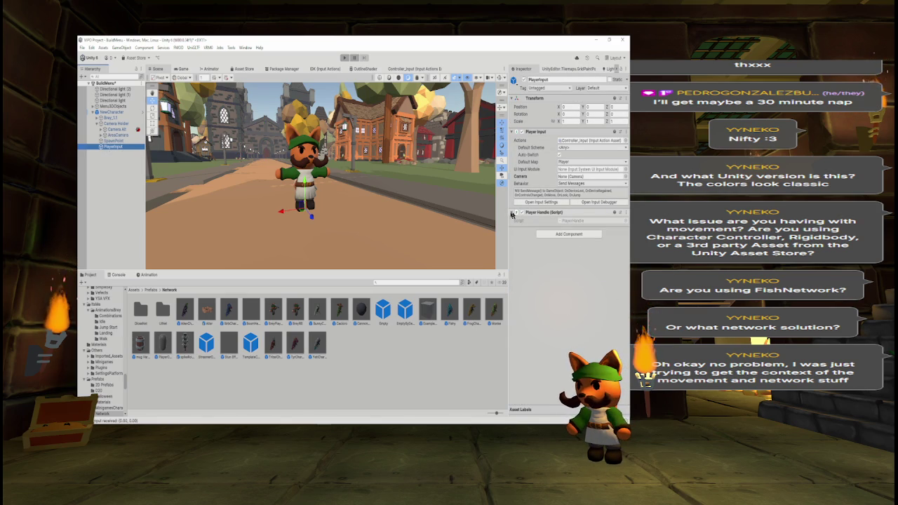
# - Set Camera Holder's Zoom Speed_X to 0 and run Play mode to test the camera
pyautogui.click(108, 112)
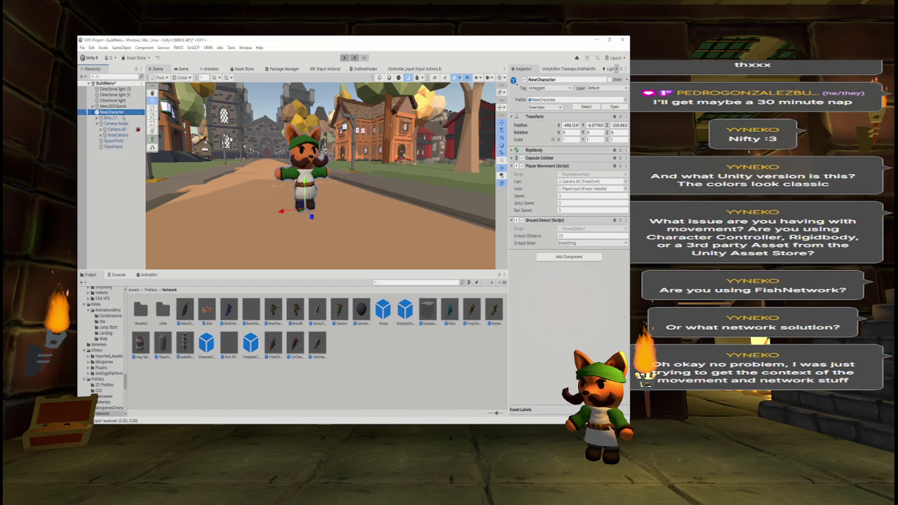
pyautogui.click(118, 123)
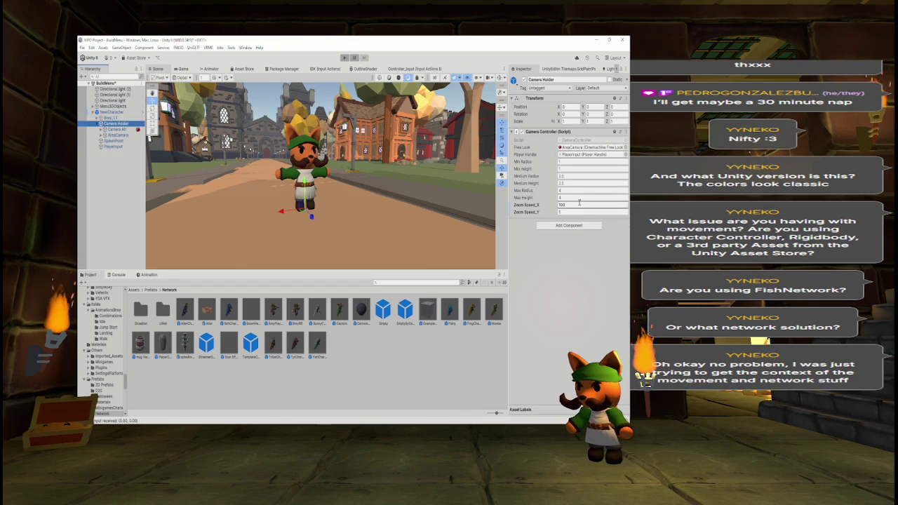
pyautogui.click(580, 204)
pyautogui.write('0')
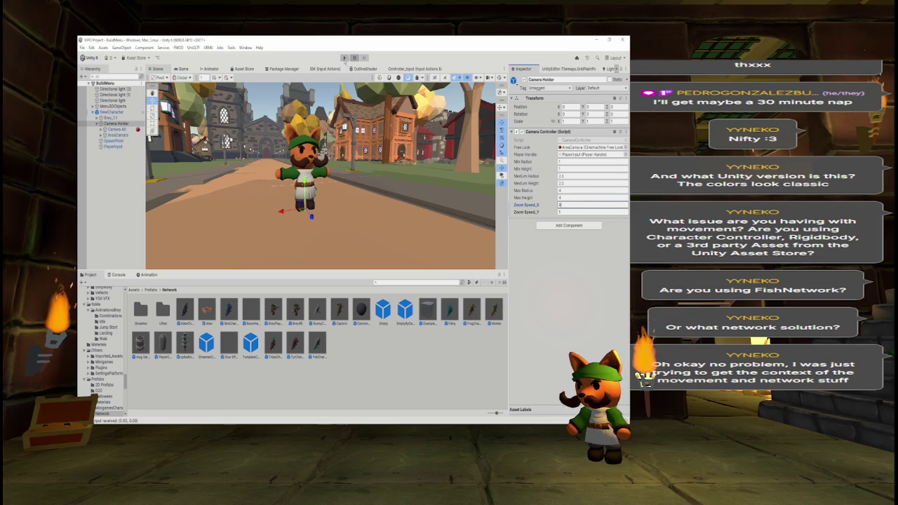
pyautogui.click(344, 58)
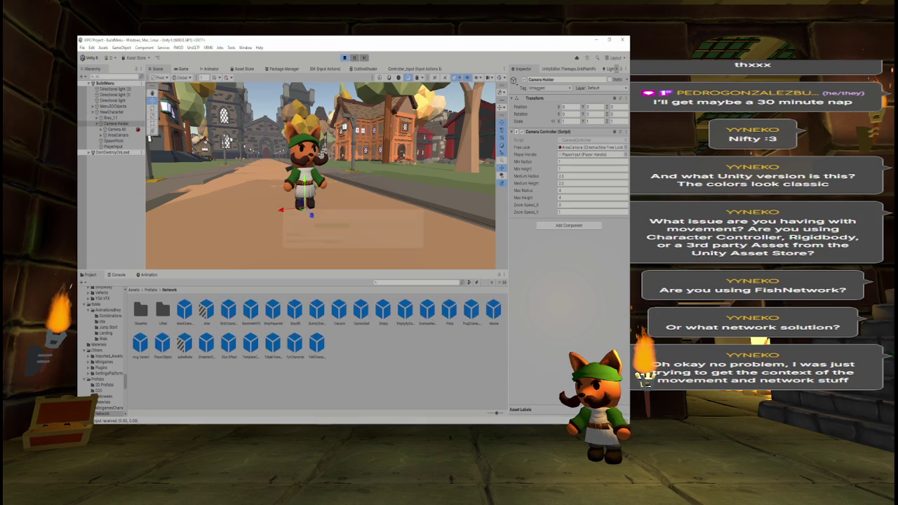
pyautogui.click(369, 130)
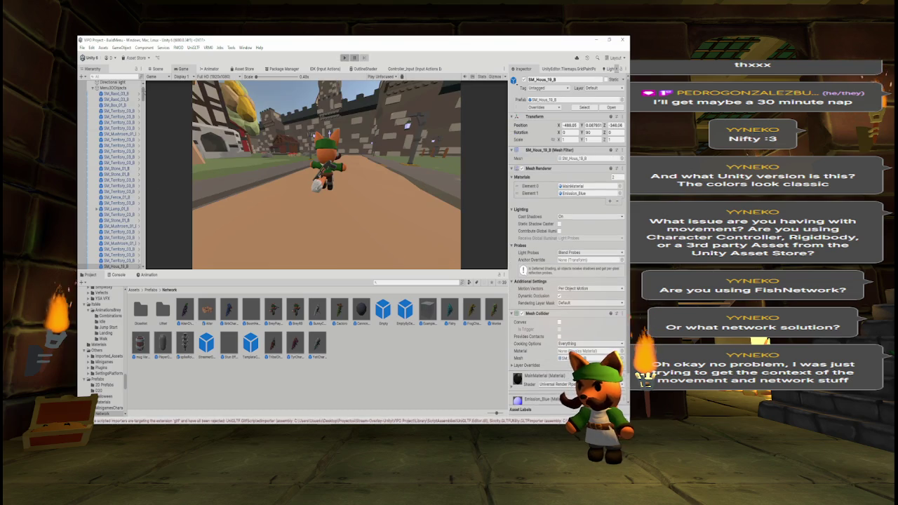
# - Collapse Menu3DObjects and set Camera Holder's Zoom Speed_X to 100
pyautogui.click(94, 88)
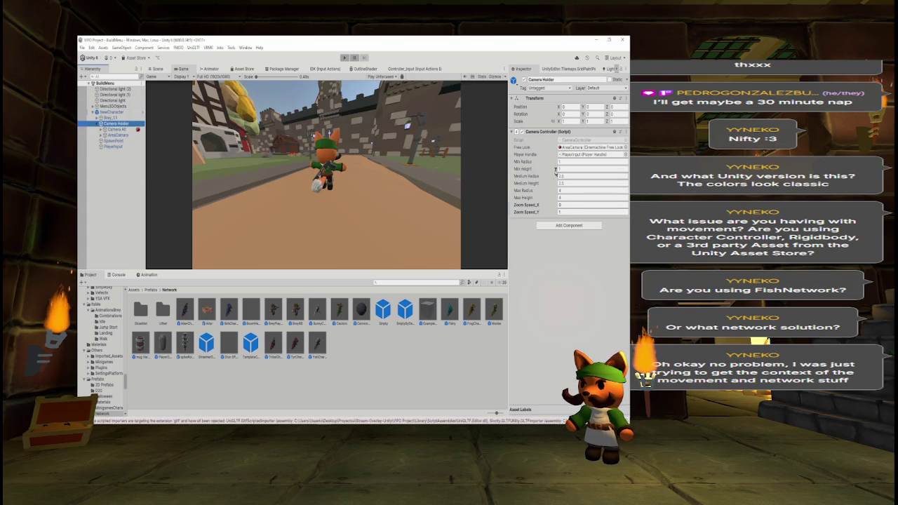
pyautogui.click(574, 205)
pyautogui.write('100')
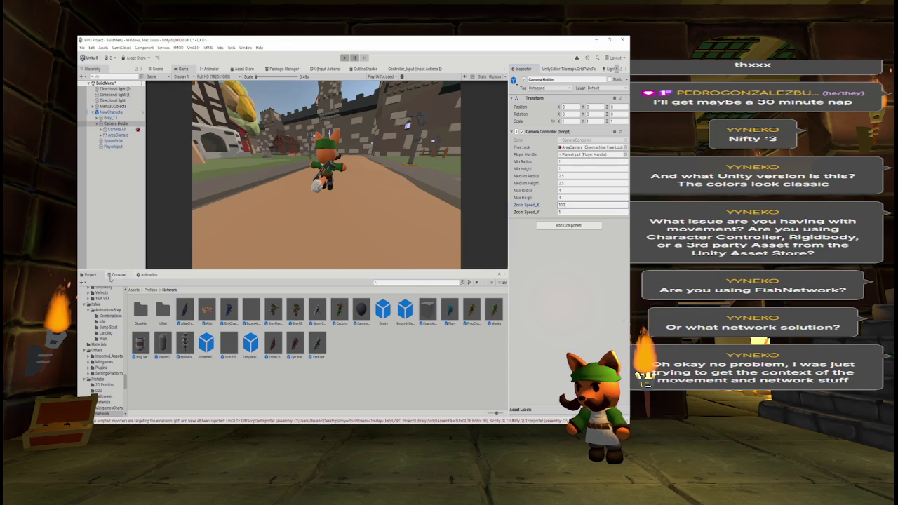
# - Hide console errors and open the Move input log's source, PlayerHandle.cs, in Visual Studio
pyautogui.click(115, 276)
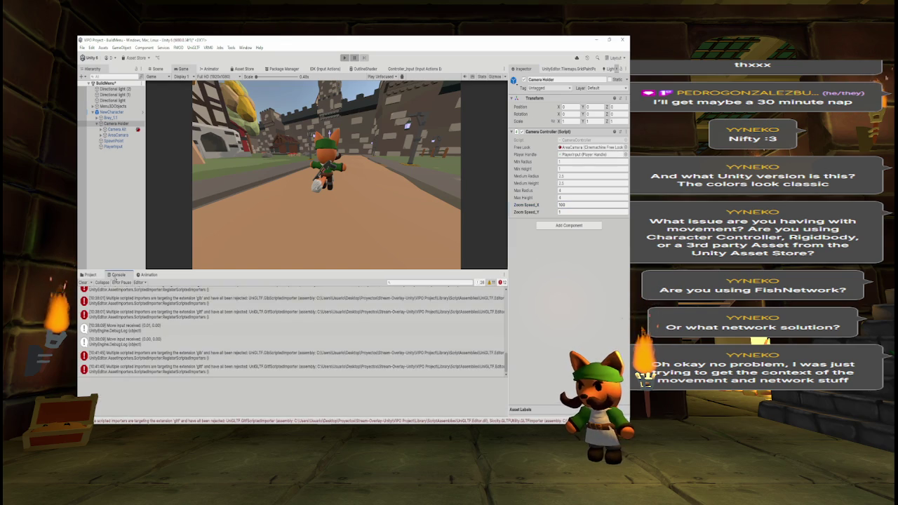
pyautogui.click(501, 282)
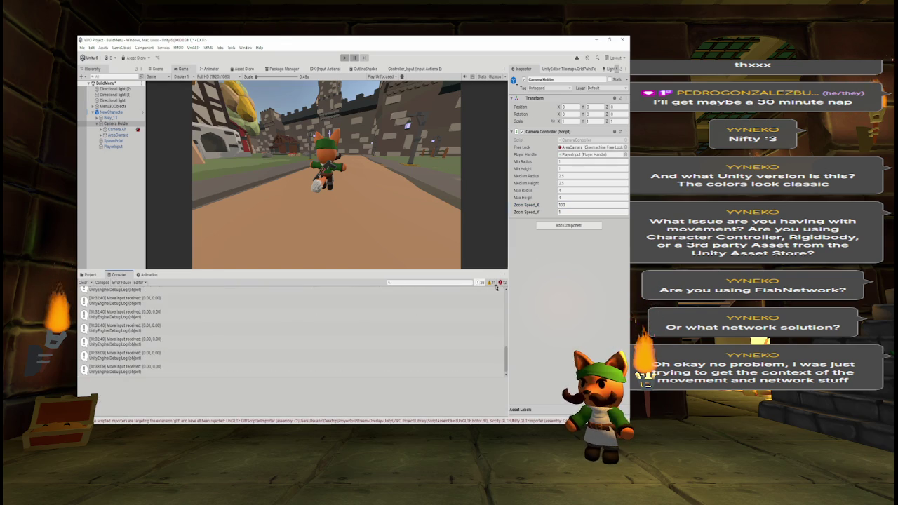
pyautogui.click(145, 320)
pyautogui.doubleClick(201, 307)
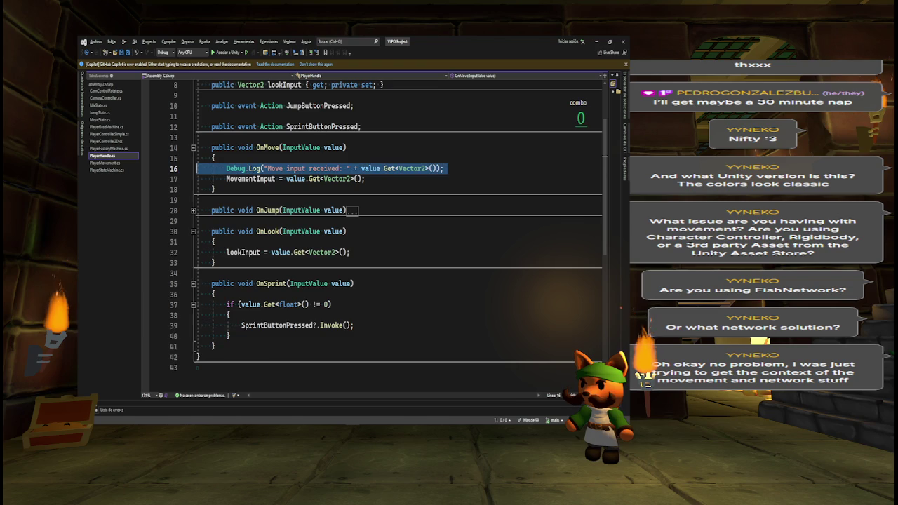
# - Delete the Move input Debug.Log in PlayerHandle.cs and open a new line below CameraController's mouseInput assignment
pyautogui.press('Delete')
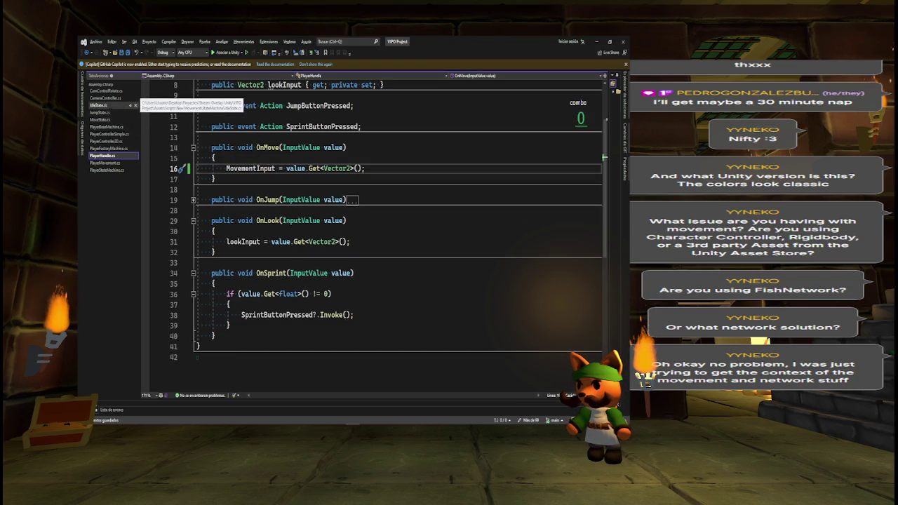
pyautogui.click(112, 98)
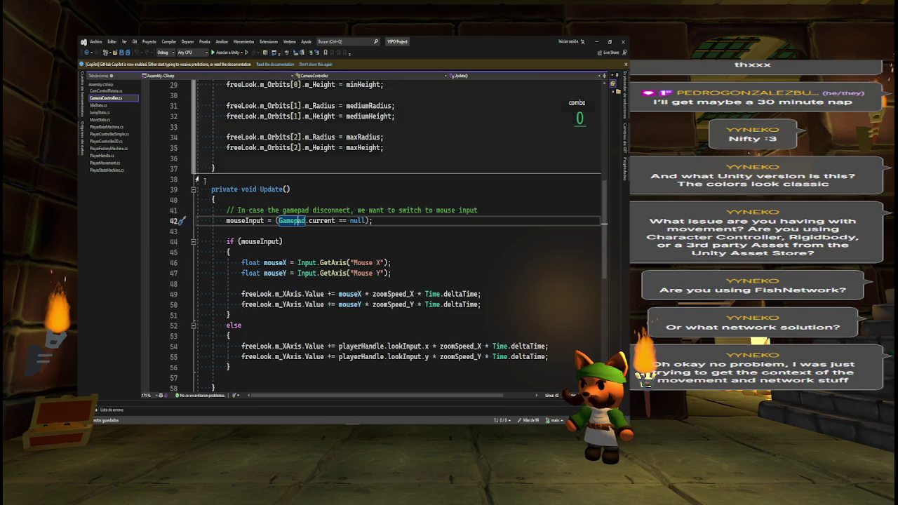
pyautogui.click(388, 217)
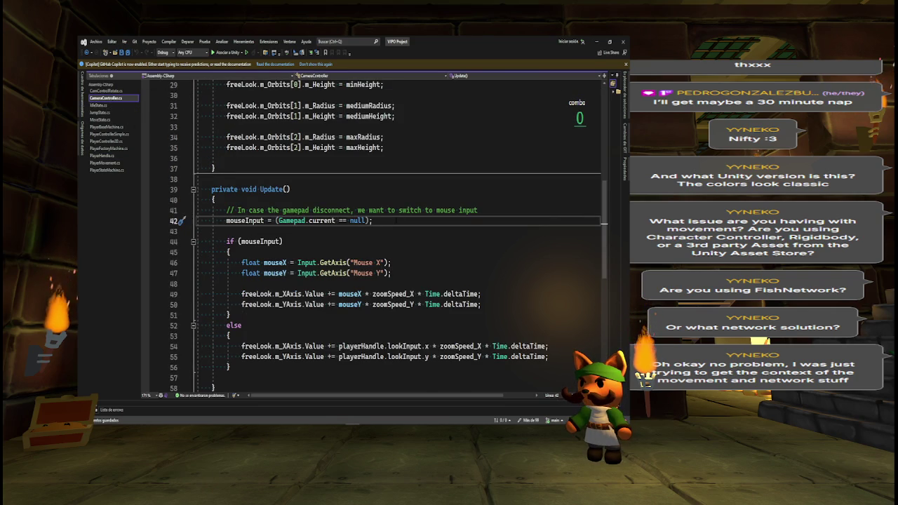
pyautogui.press('Return')
pyautogui.press('Return')
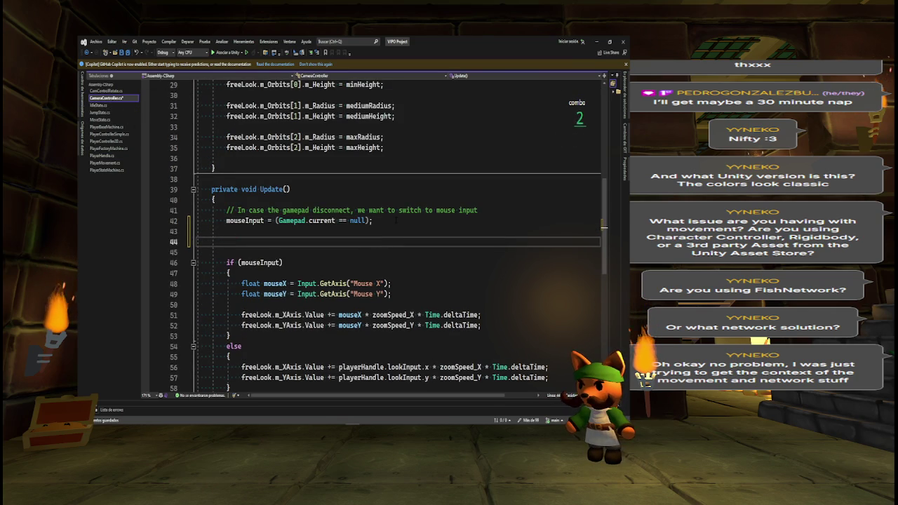
# - Add Debug.Log("Mouse Input: " + mouseInput); to CameraController's Update and check it in Unity
pyautogui.write('if')
pyautogui.hotkey('ctrl', 'z')
pyautogui.hotkey('ctrl', 'z')
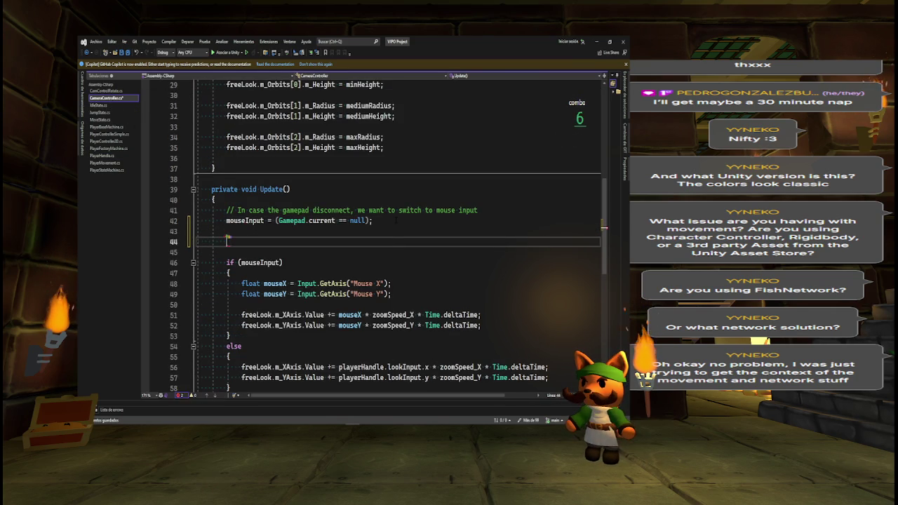
pyautogui.write('D')
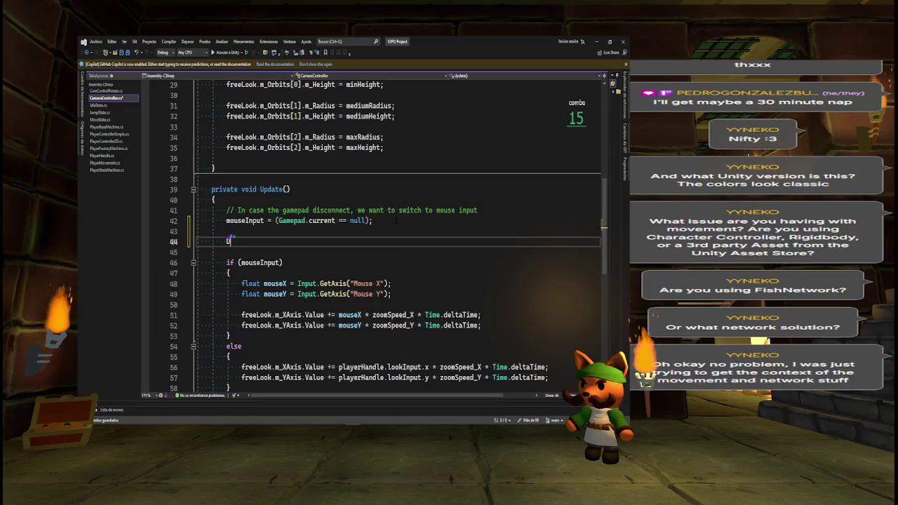
pyautogui.write('ebug.Log')
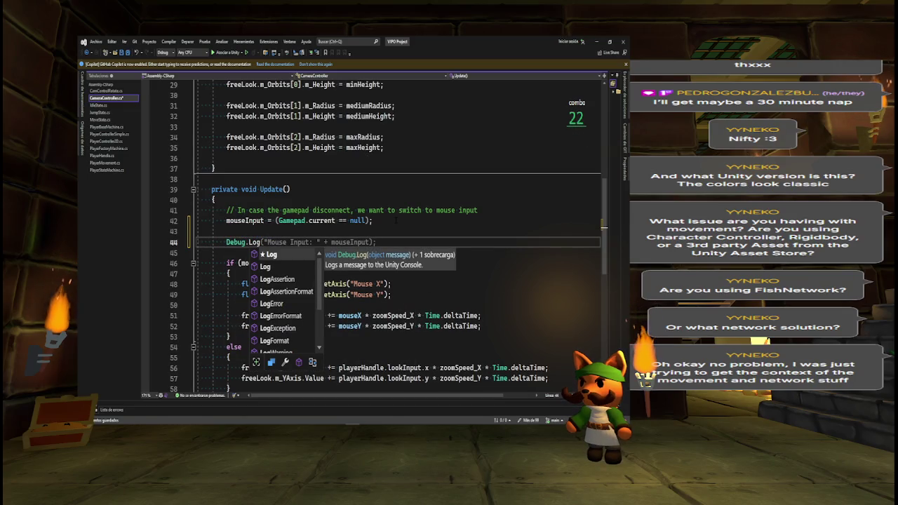
pyautogui.write('("M')
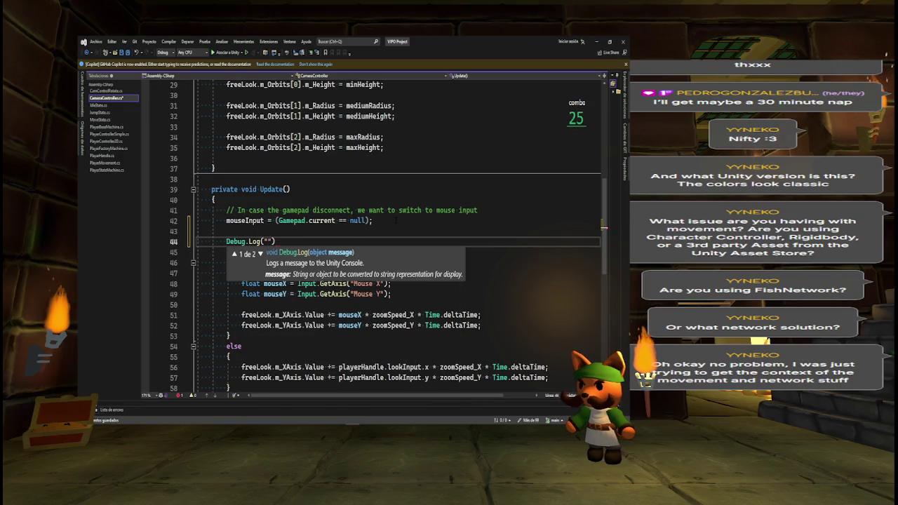
pyautogui.write('ouse Input')
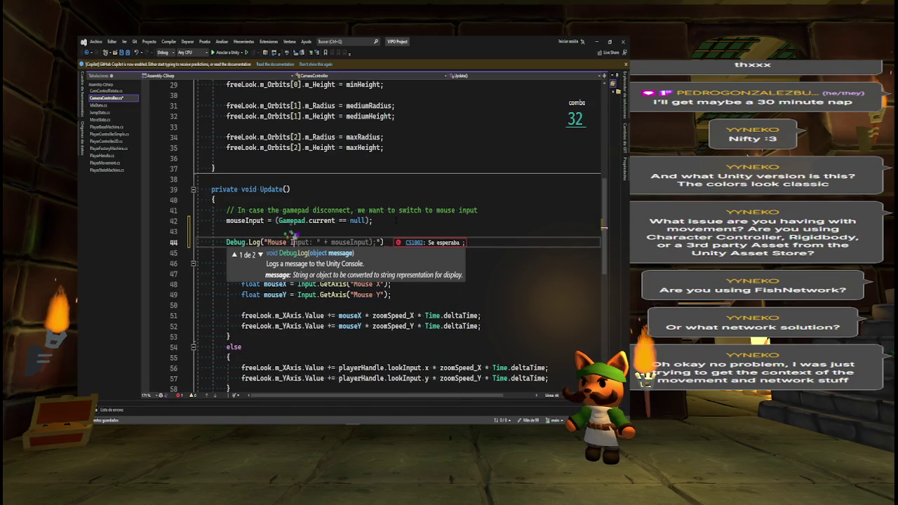
pyautogui.write(': "')
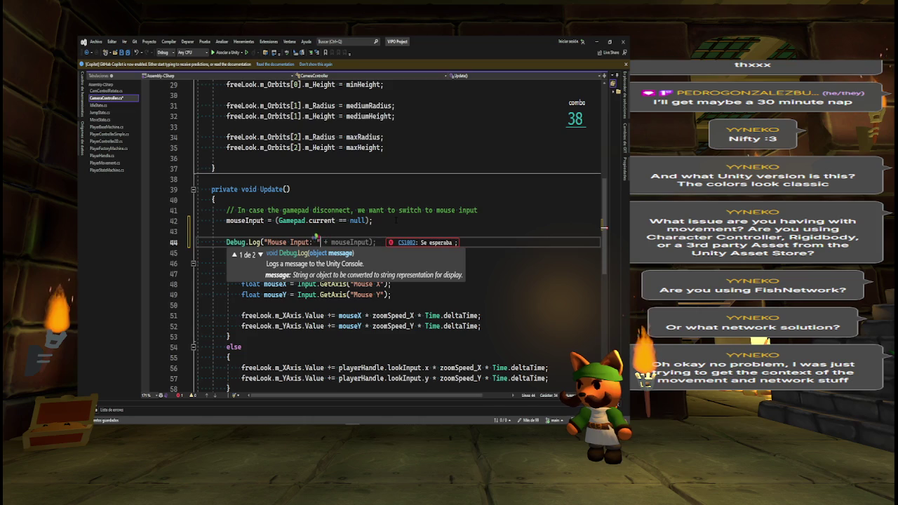
pyautogui.write(' + mo')
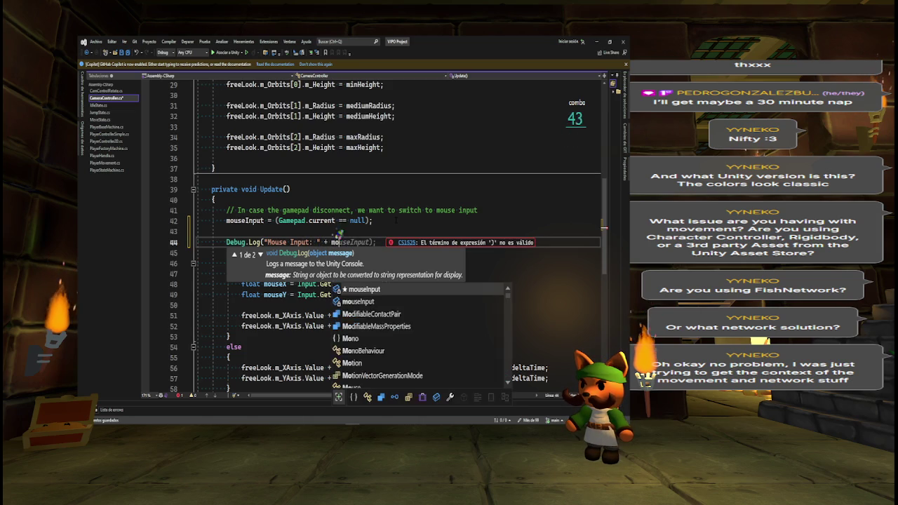
pyautogui.write('useInput')
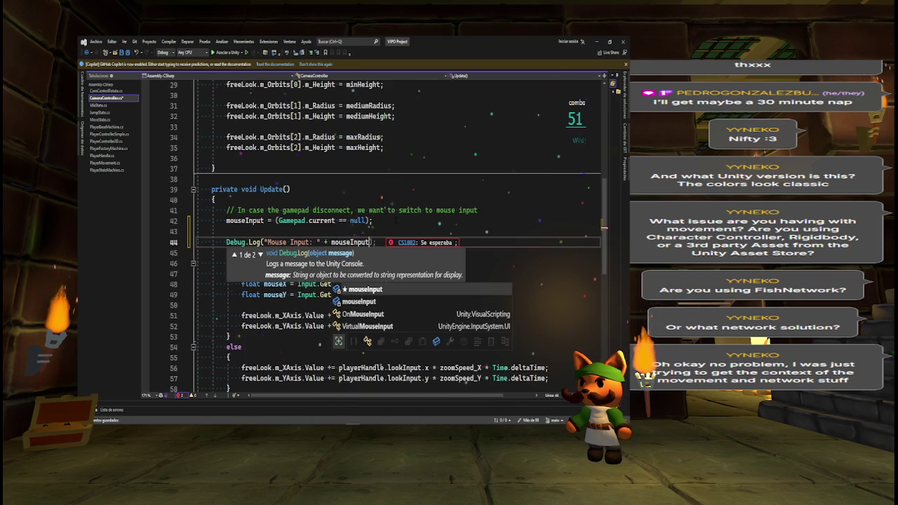
pyautogui.write(');')
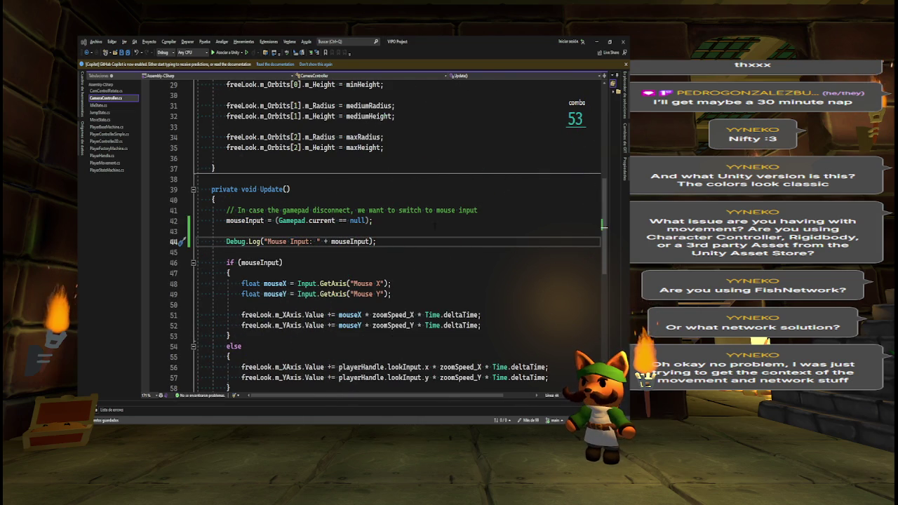
pyautogui.hotkey('alt', 'Tab')
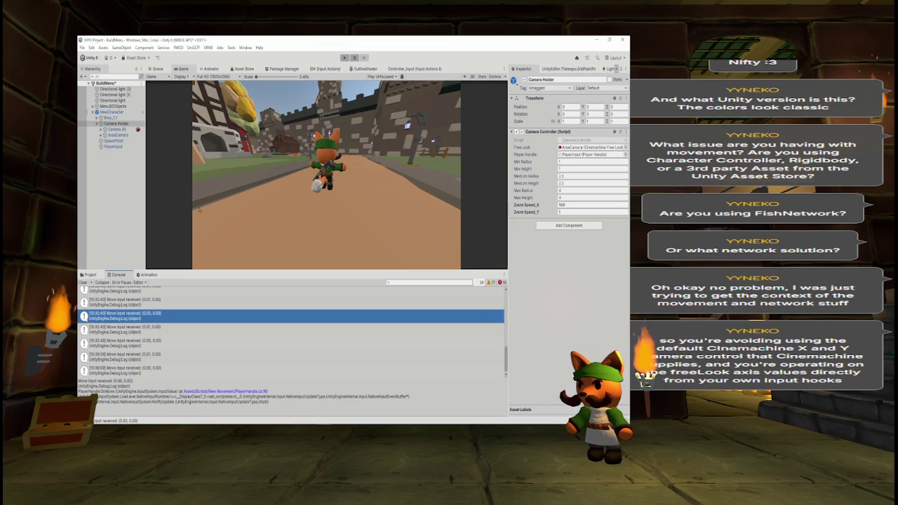
pyautogui.hotkey('alt', 'Tab')
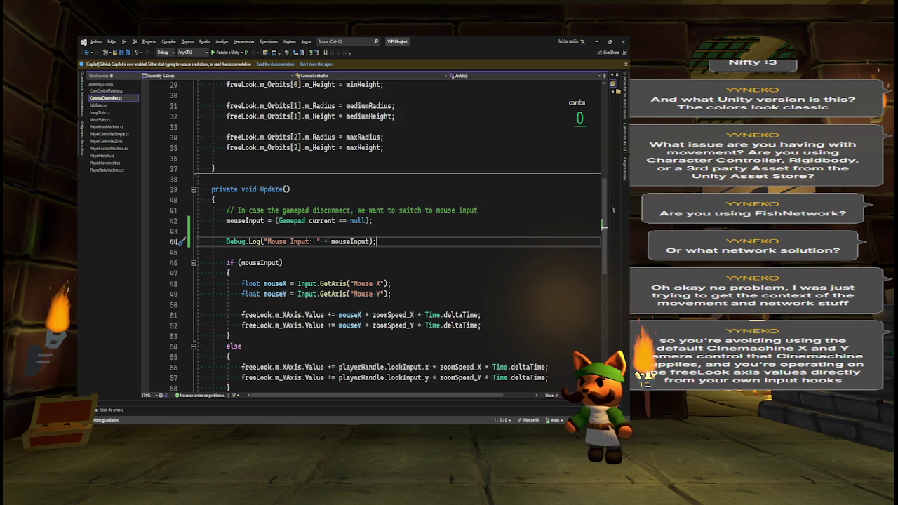
pyautogui.scroll(-2, 241, 291)
pyautogui.scroll(-1, 278, 144)
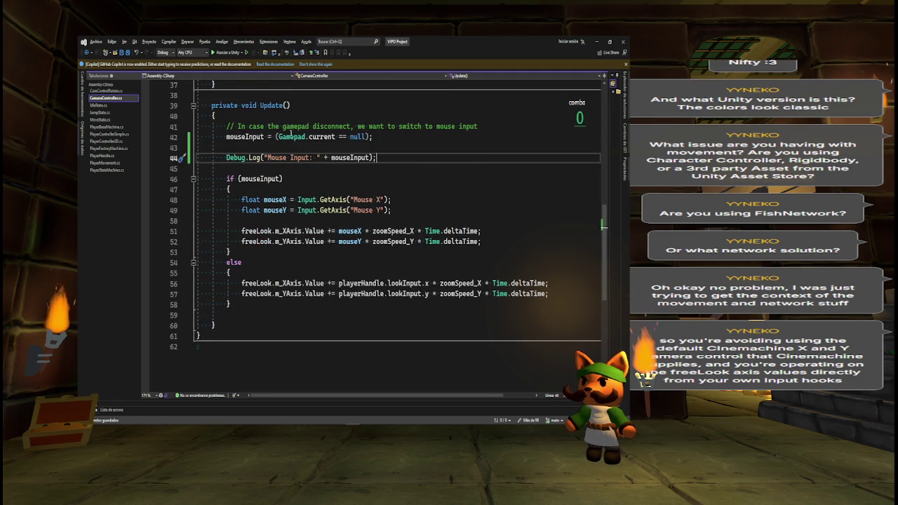
pyautogui.moveTo(225, 179); pyautogui.dragTo(231, 190)
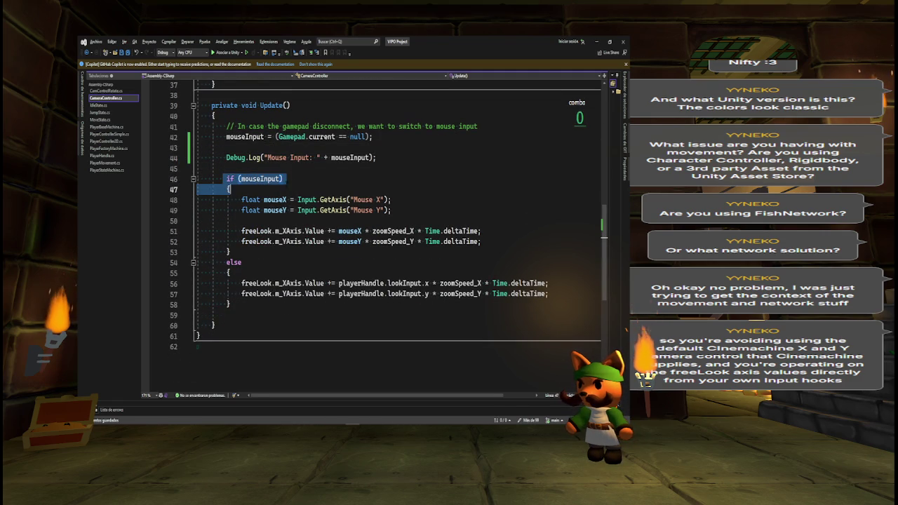
pyautogui.click(283, 156)
pyautogui.moveTo(276, 137); pyautogui.dragTo(375, 137)
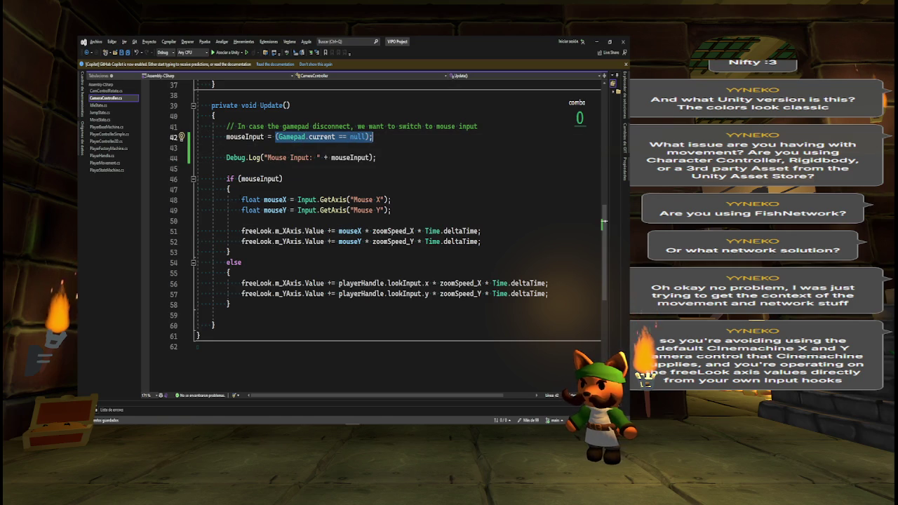
pyautogui.moveTo(242, 200); pyautogui.dragTo(392, 210)
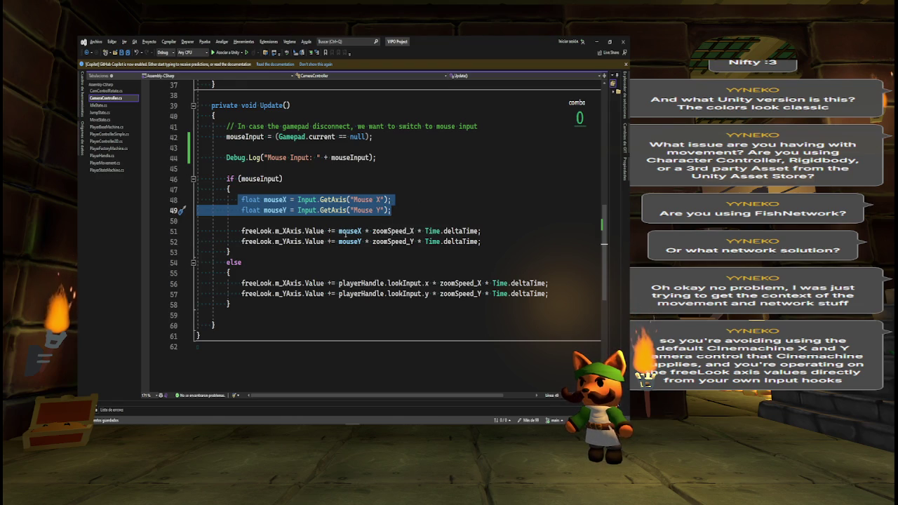
pyautogui.click(345, 233)
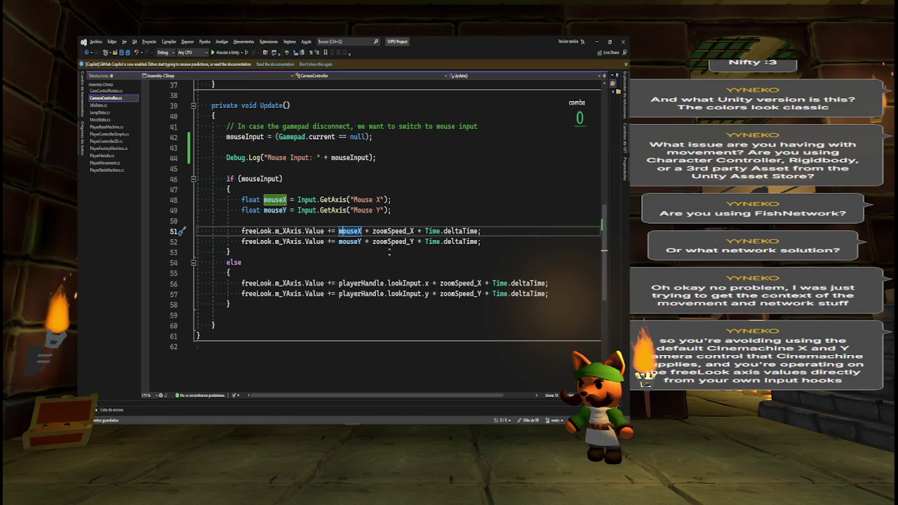
pyautogui.click(393, 231)
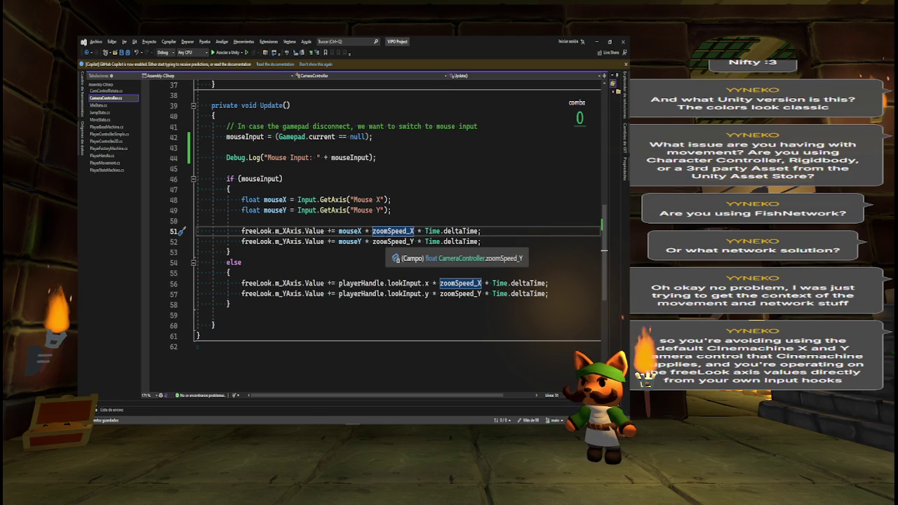
pyautogui.click(424, 230)
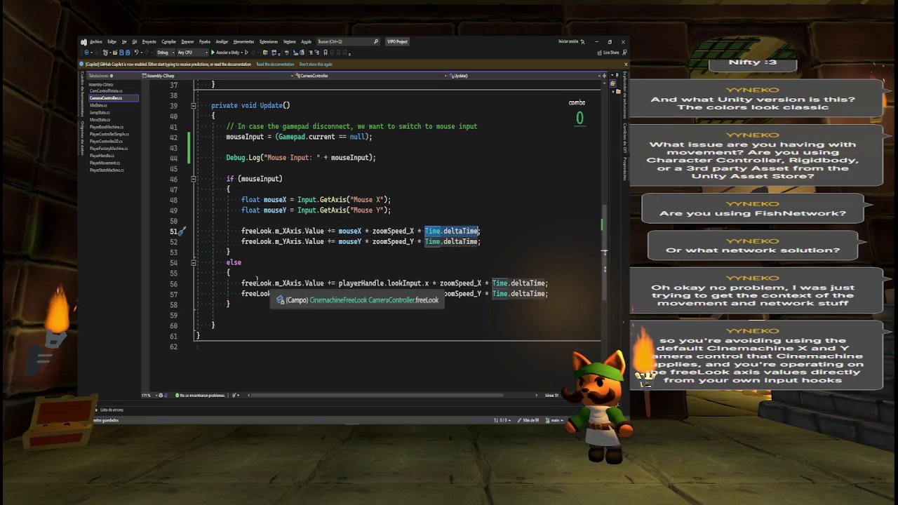
pyautogui.moveTo(359, 284); pyautogui.dragTo(241, 283)
pyautogui.click(309, 272)
pyautogui.press('Return')
# - Add the comment '// If we have a gamepad connected' above the gamepad look-input lines
pyautogui.write('// If we have')
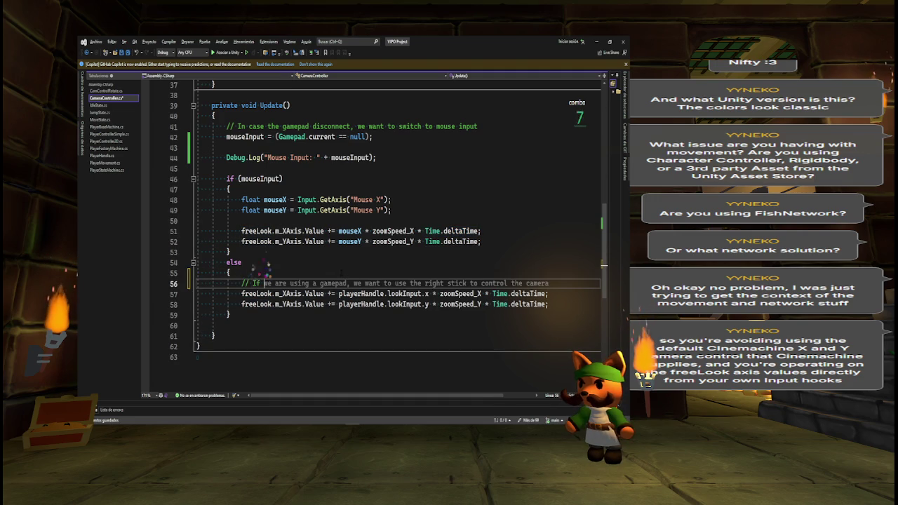
pyautogui.write(' a gamep')
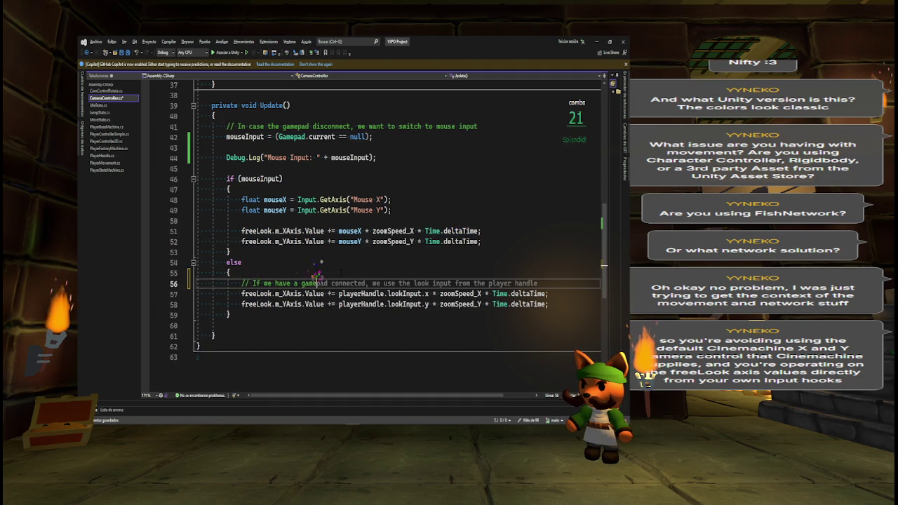
pyautogui.write('ad conec')
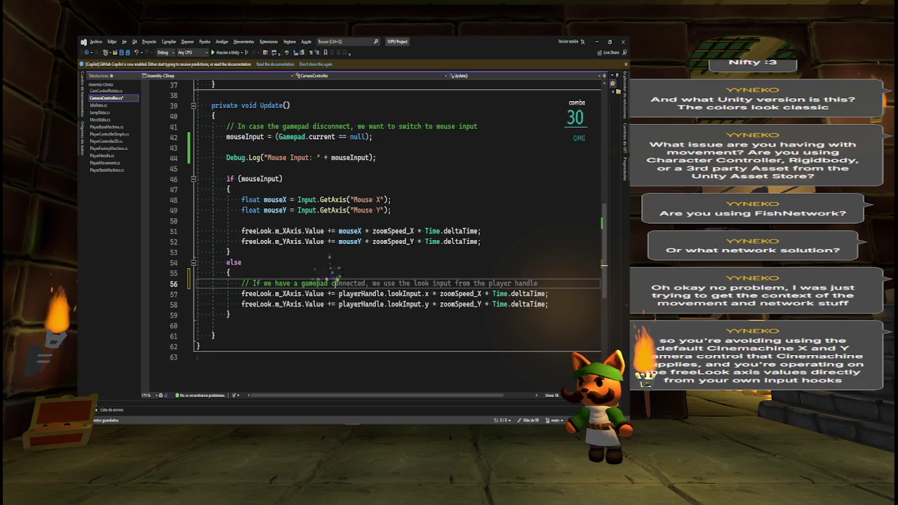
pyautogui.press('BackSpace')
pyautogui.press('BackSpace')
pyautogui.write('nected')
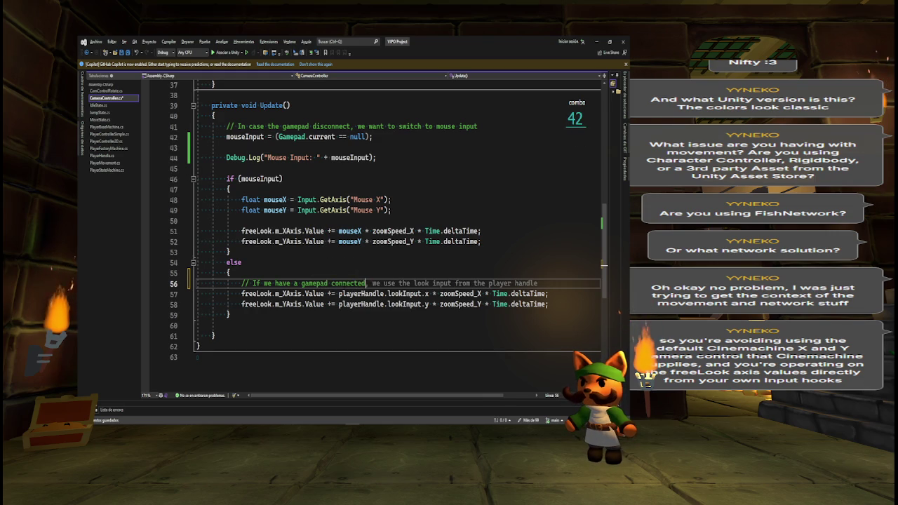
pyautogui.click(336, 294)
# - Inspect the playerHandle.lookInput.x and zoomSpeed_X expressions on line 57
pyautogui.moveTo(327, 294)
pyautogui.mouseDown()
pyautogui.moveTo(409, 305)
pyautogui.moveTo(440, 294)
pyautogui.mouseUp()
pyautogui.doubleClick(440, 294)
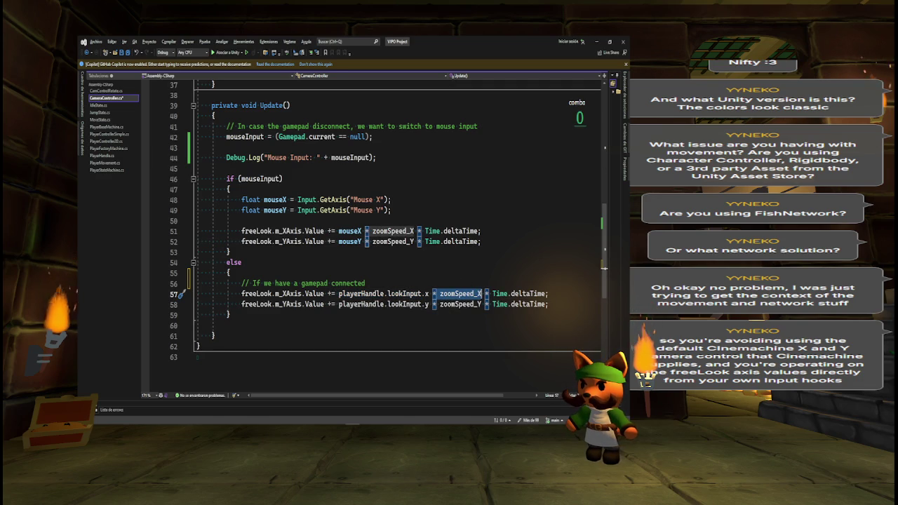
pyautogui.moveTo(361, 305)
pyautogui.moveTo(339, 294); pyautogui.dragTo(429, 294)
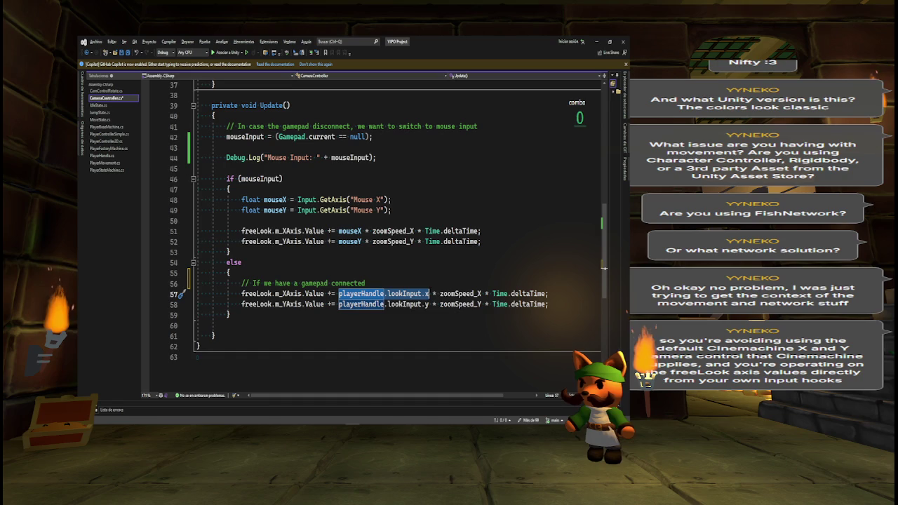
# - Review the Start() orbit radius, height and minHeight setup and the mouseInput debug line
pyautogui.moveTo(604, 267)
pyautogui.mouseDown()
pyautogui.moveTo(611, 198)
pyautogui.moveTo(573, 185)
pyautogui.mouseUp()
pyautogui.moveTo(226, 178)
pyautogui.mouseDown()
pyautogui.moveTo(390, 188)
pyautogui.moveTo(395, 250)
pyautogui.moveTo(396, 186)
pyautogui.mouseUp()
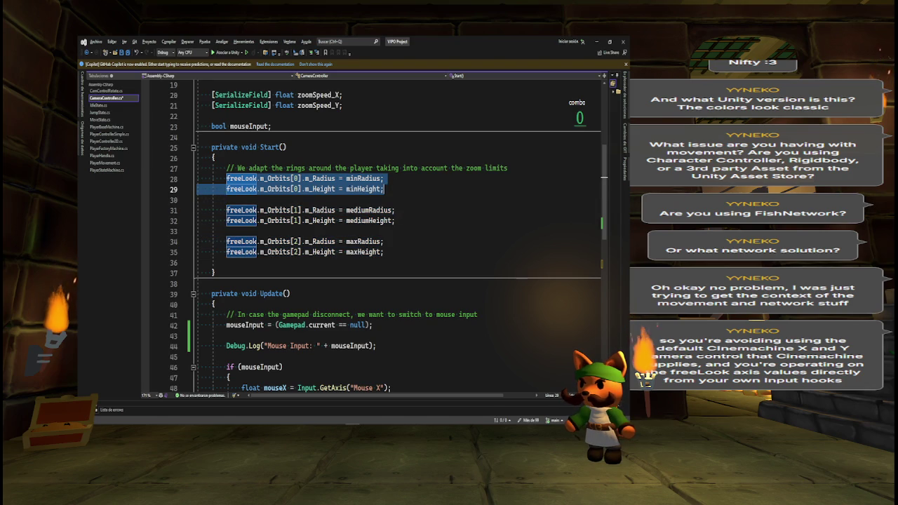
pyautogui.click(346, 188)
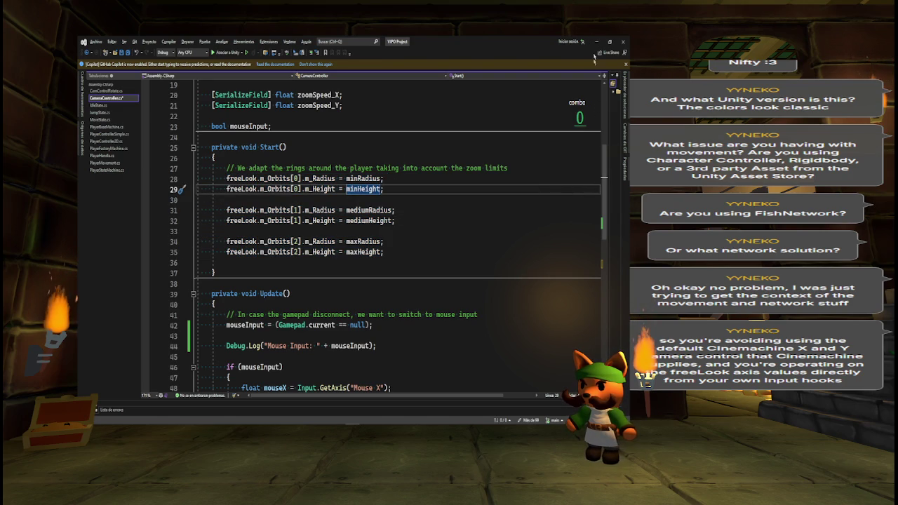
pyautogui.scroll(-2, 505, 239)
pyautogui.doubleClick(350, 272)
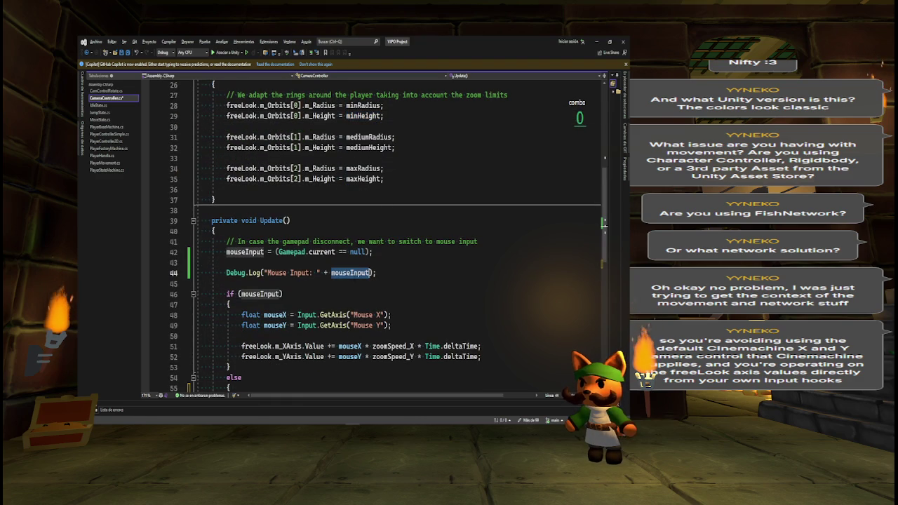
pyautogui.hotkey('alt', 'Tab')
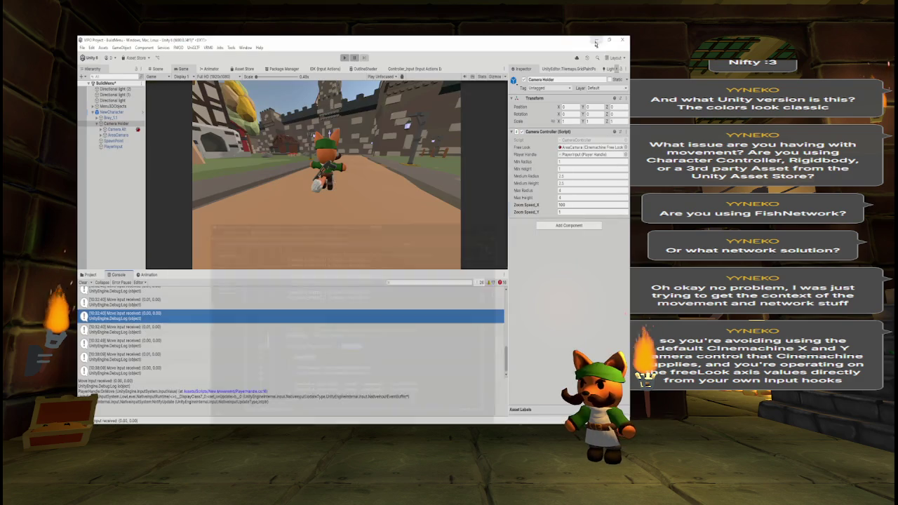
# - Clear the Console and run Play mode, watching it log 'Mouse Input: False'
pyautogui.click(83, 283)
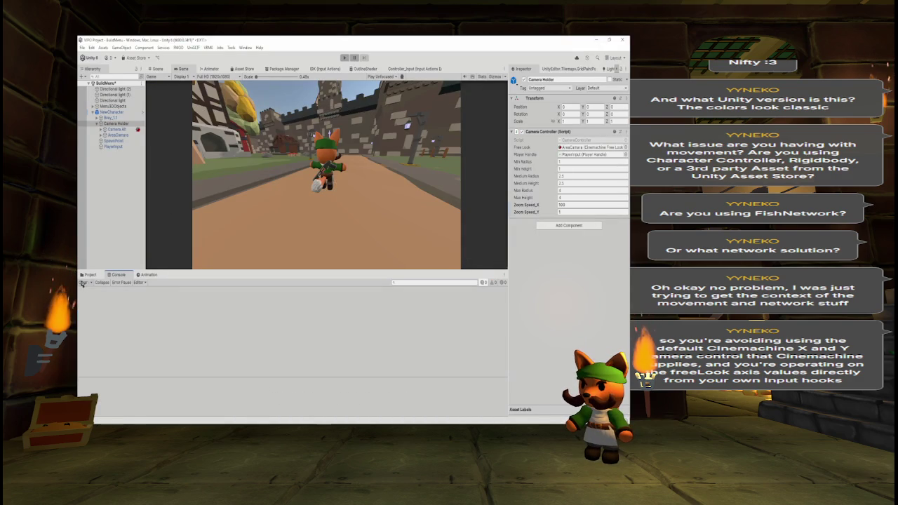
pyautogui.click(344, 58)
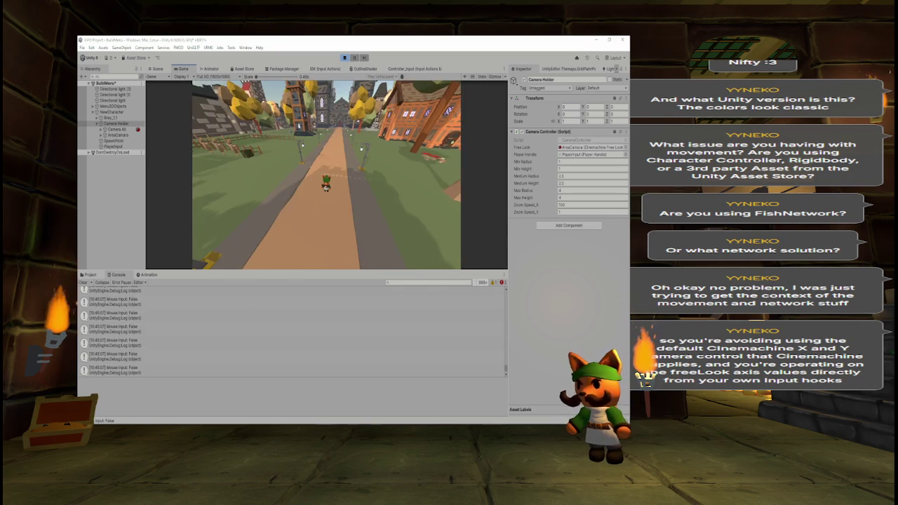
pyautogui.hotkey('alt', 'Tab')
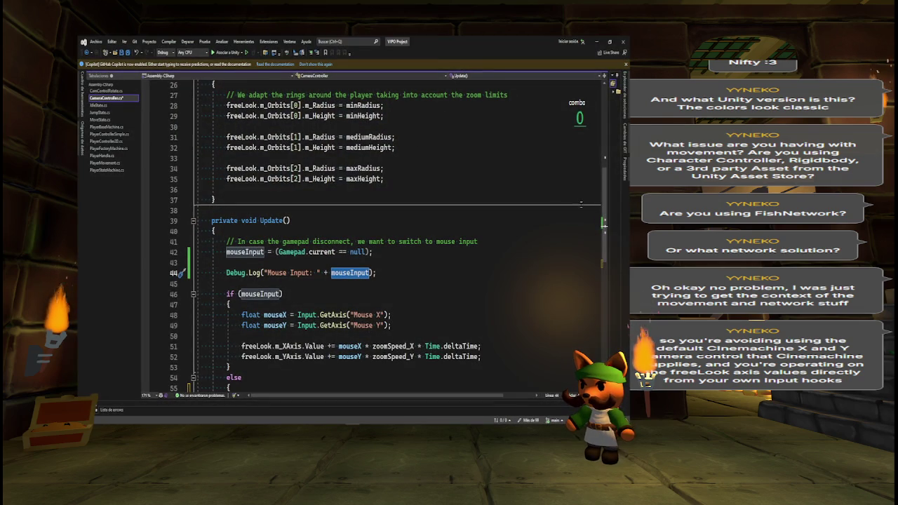
# - Scroll to the gamepad else branch and check the lookInput references on line 57
pyautogui.scroll(-2, 389, 236)
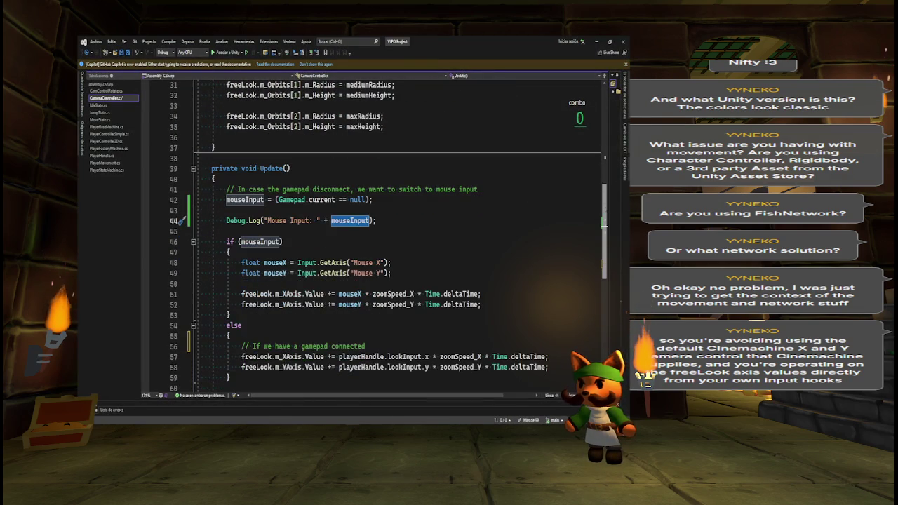
pyautogui.scroll(-1, 389, 237)
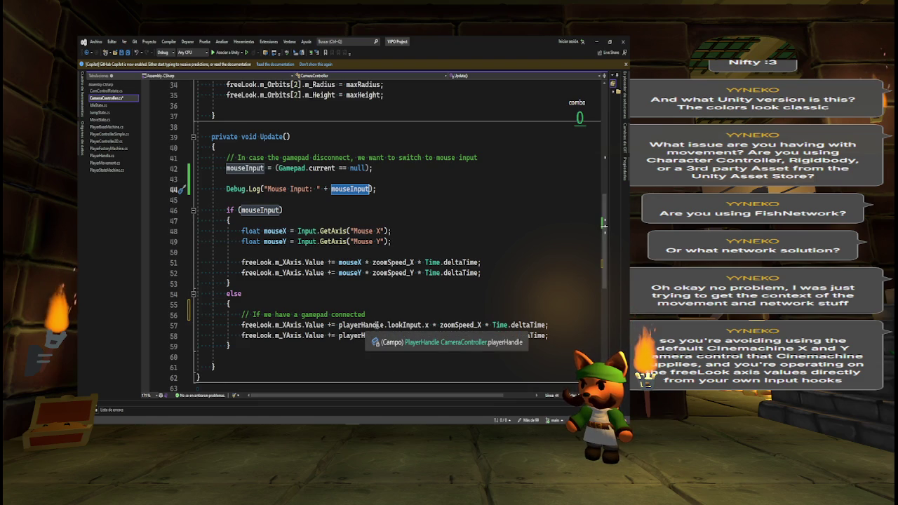
pyautogui.click(403, 325)
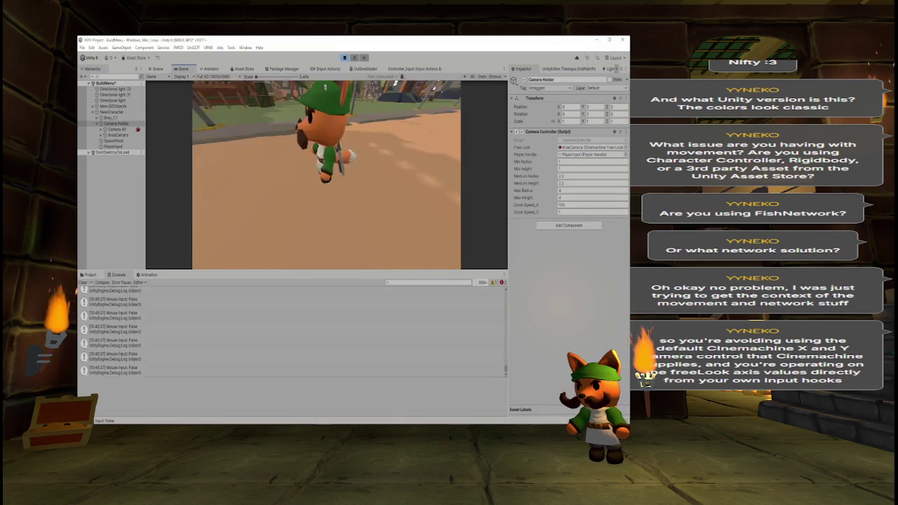
# - Stop Play mode and close the IDK Input Actions editor tab
pyautogui.click(344, 58)
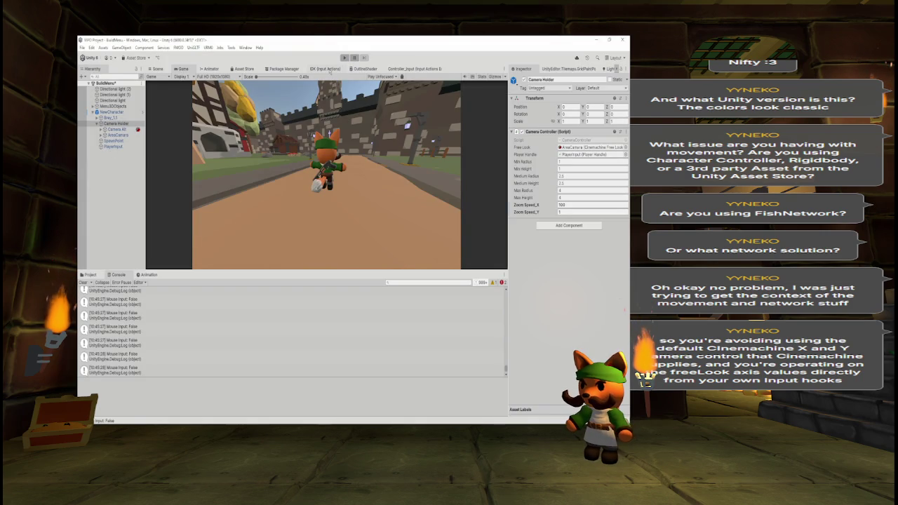
pyautogui.click(326, 69)
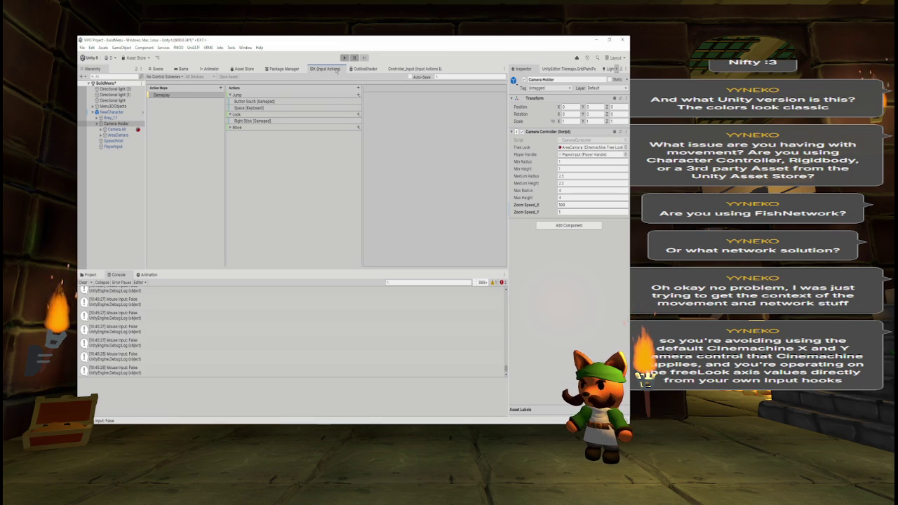
pyautogui.rightClick(337, 69)
pyautogui.click(351, 81)
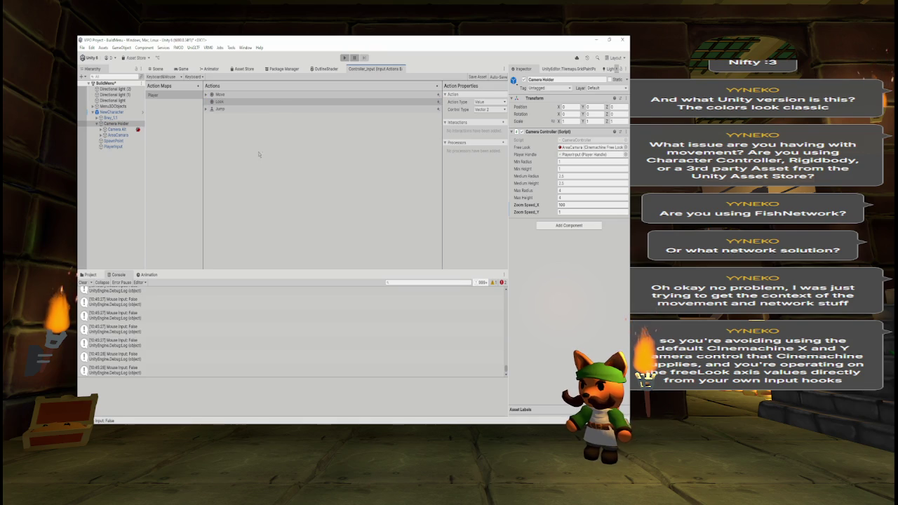
# - Expand the Move and Jump actions in Controller_Input to review their bindings alongside Look
pyautogui.click(223, 103)
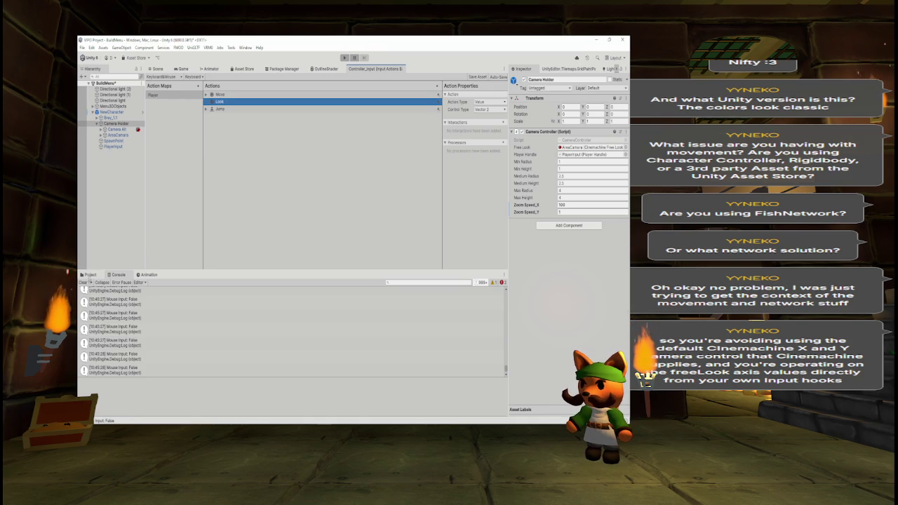
pyautogui.click(89, 275)
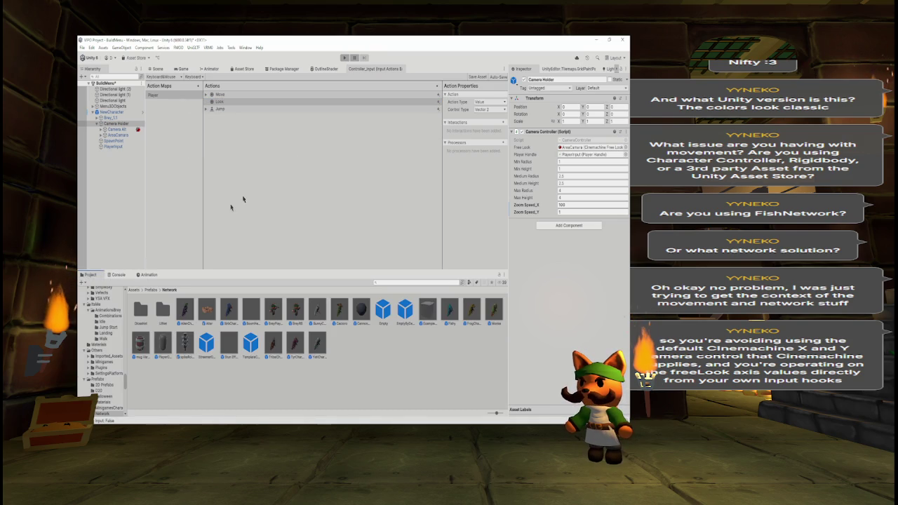
pyautogui.click(205, 94)
pyautogui.click(205, 115)
pyautogui.click(226, 110)
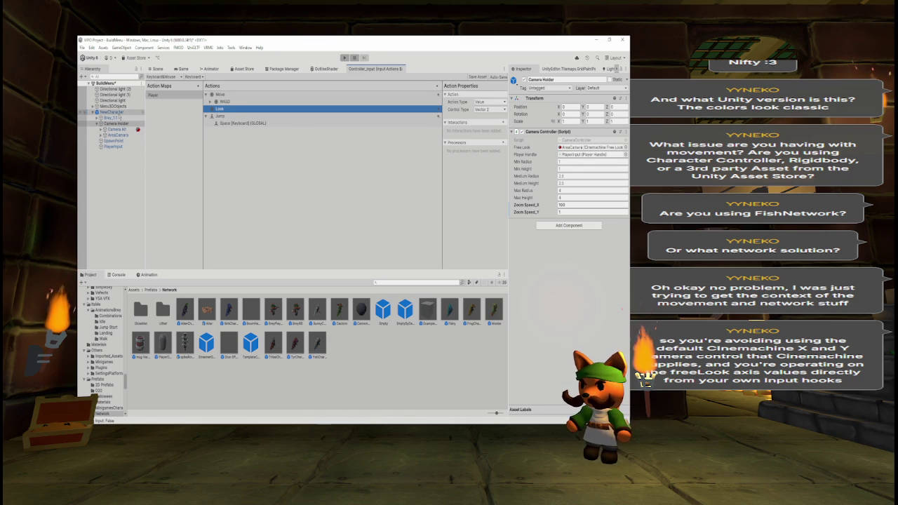
# - Check the PlayerInput Default Scheme list, leaving it on Any
pyautogui.click(127, 149)
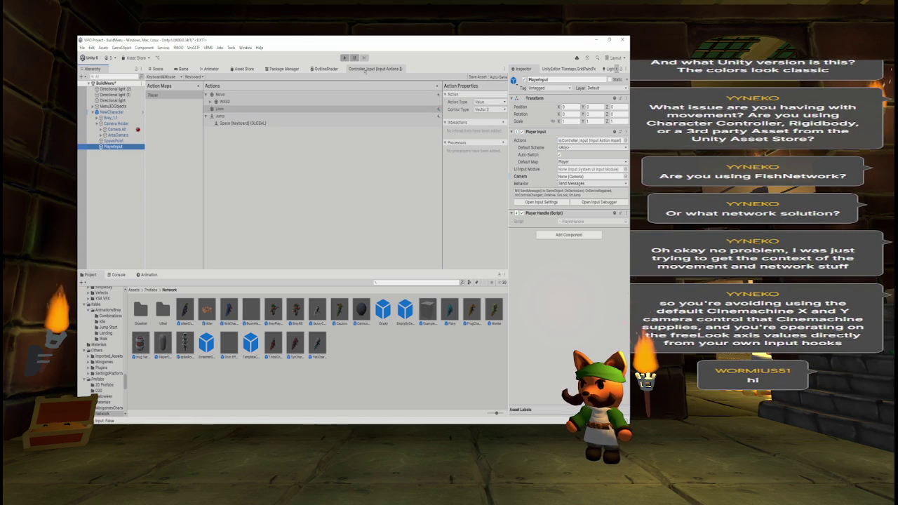
pyautogui.click(570, 148)
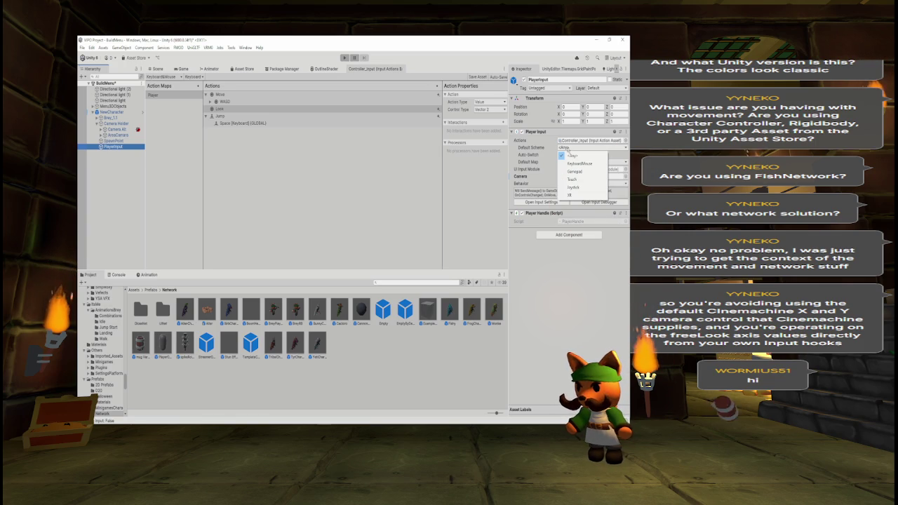
pyautogui.click(398, 193)
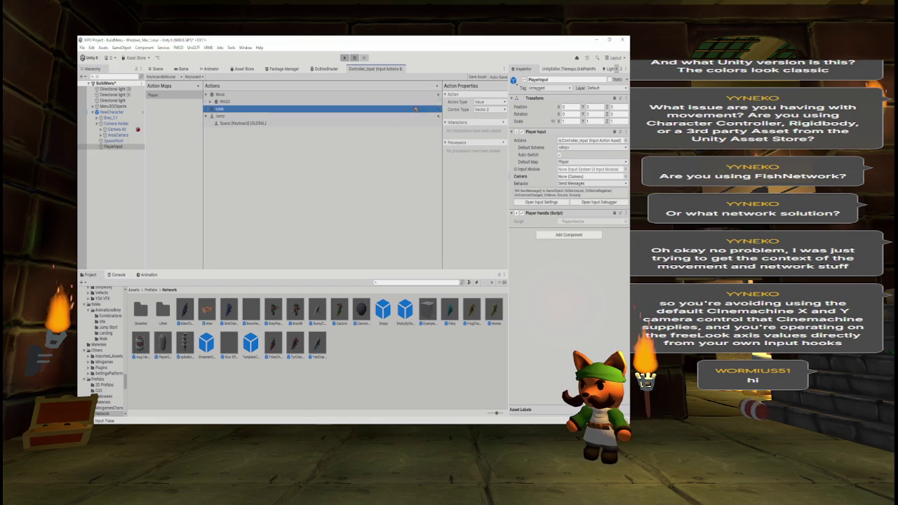
pyautogui.click(433, 109)
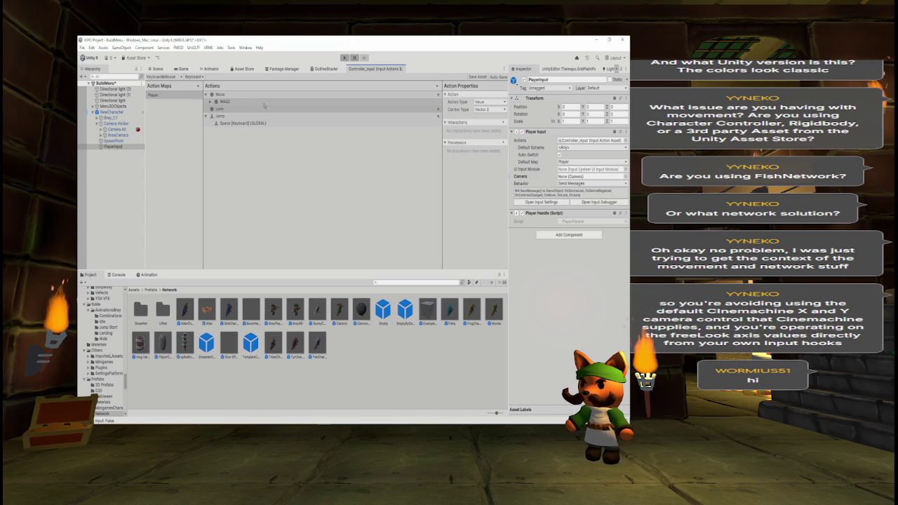
# - Locate the Controller_Input asset, inspect its import settings, and select the Move action
pyautogui.click(579, 141)
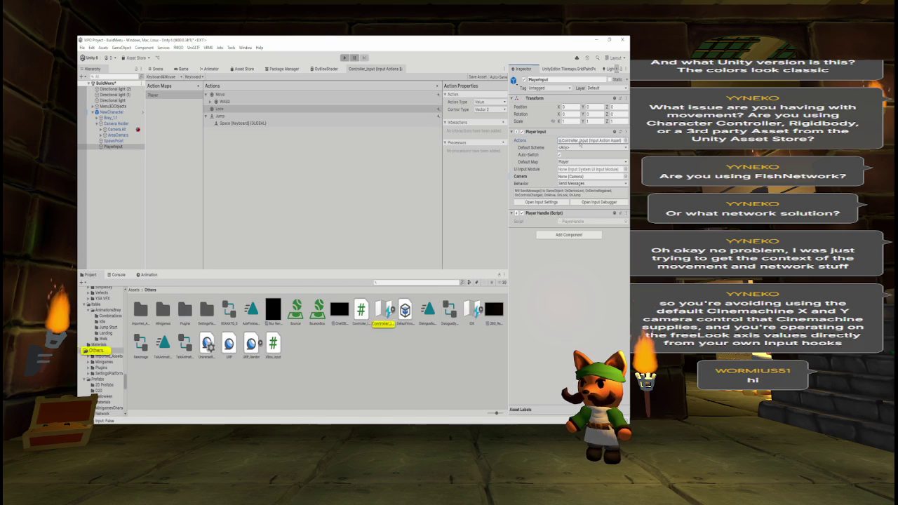
pyautogui.click(382, 311)
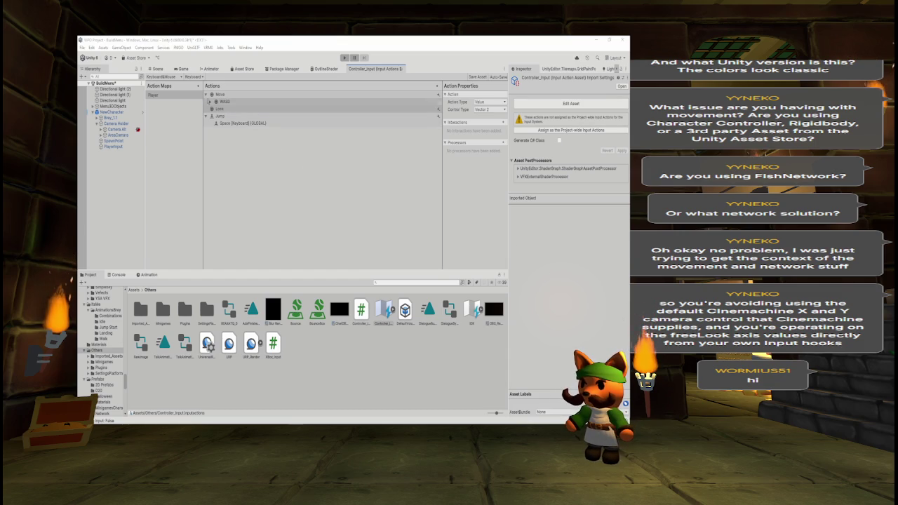
pyautogui.click(220, 95)
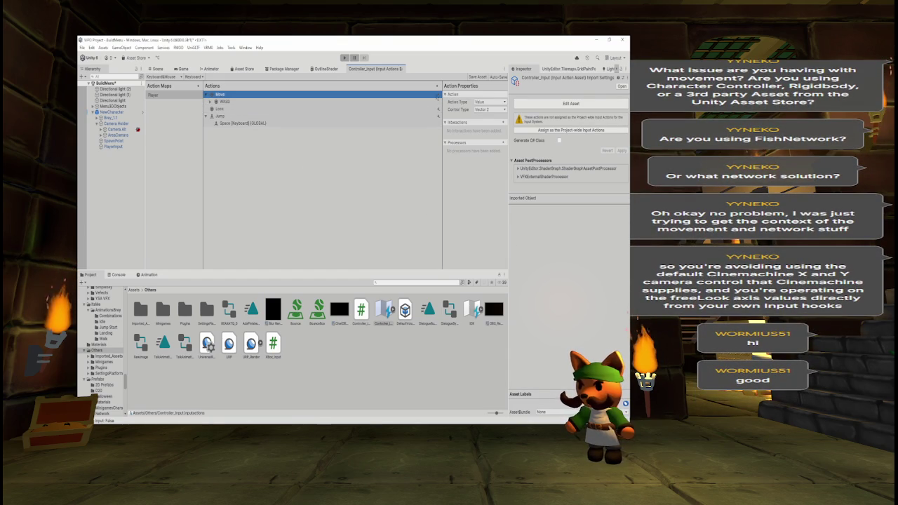
pyautogui.click(439, 94)
# - Add a binding to Move, try Listen on its Path, then review Move and the WASD binding
pyautogui.click(458, 96)
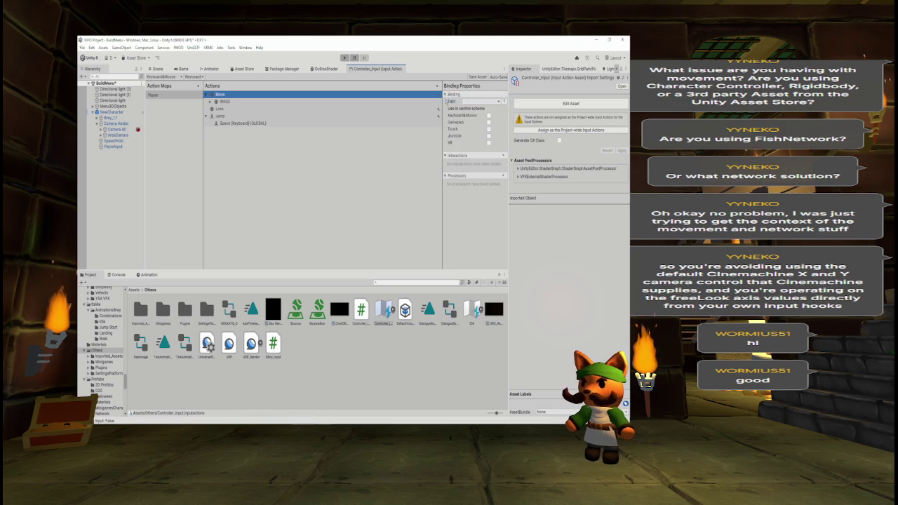
pyautogui.click(462, 102)
pyautogui.click(466, 110)
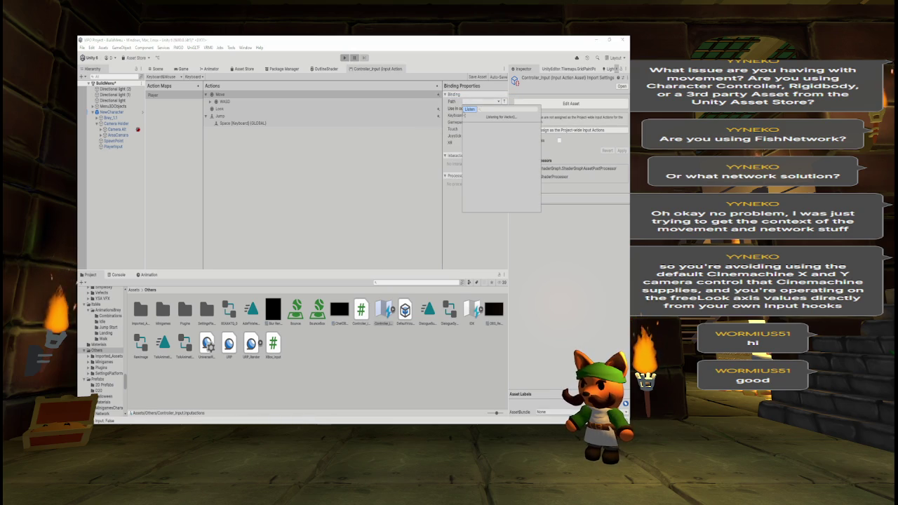
pyautogui.click(434, 110)
pyautogui.click(219, 95)
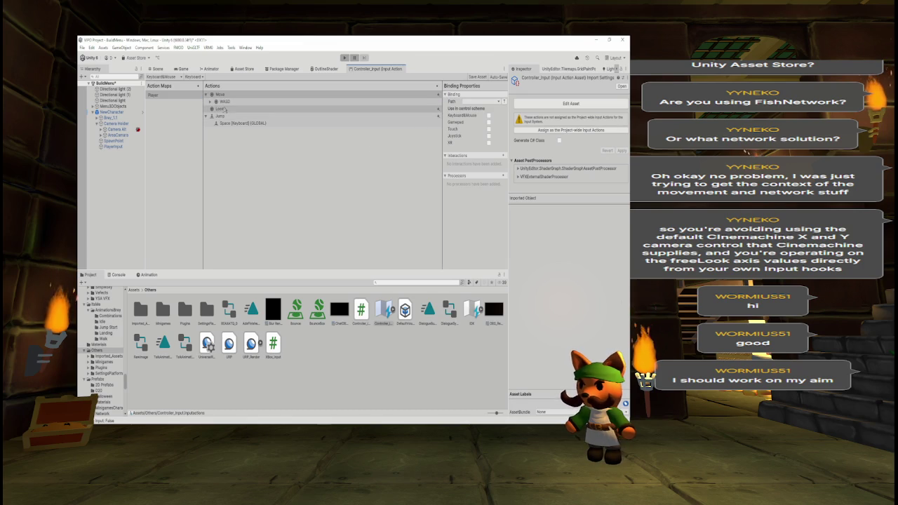
pyautogui.click(235, 94)
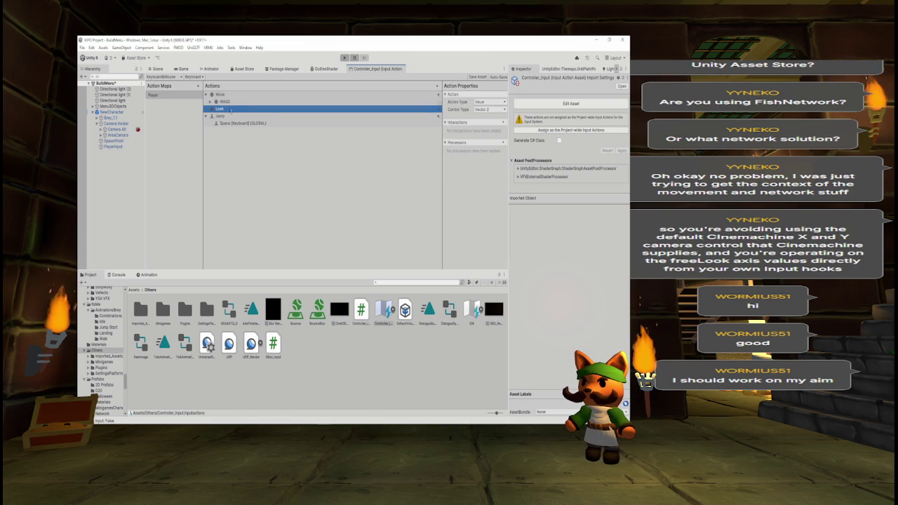
pyautogui.click(239, 102)
pyautogui.click(254, 95)
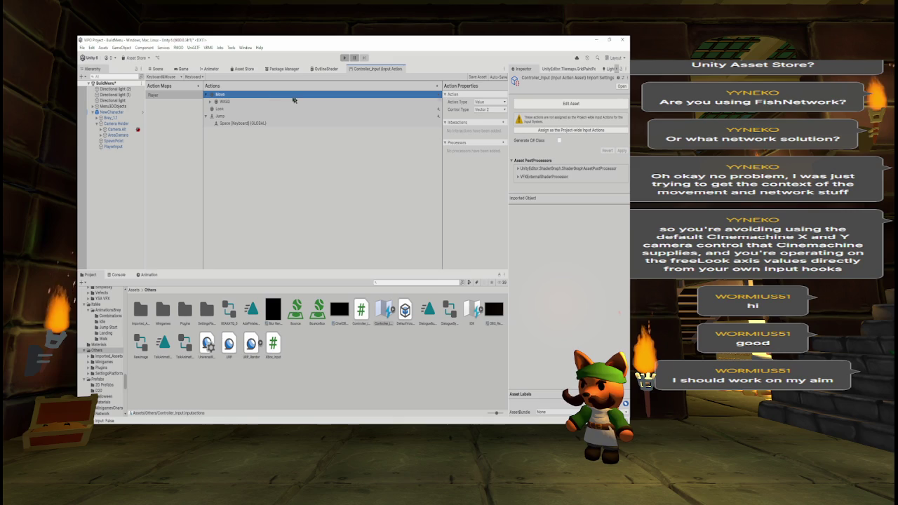
# - Add another plain Move binding and cancel the Path Listen, leaving its path unassigned
pyautogui.click(438, 94)
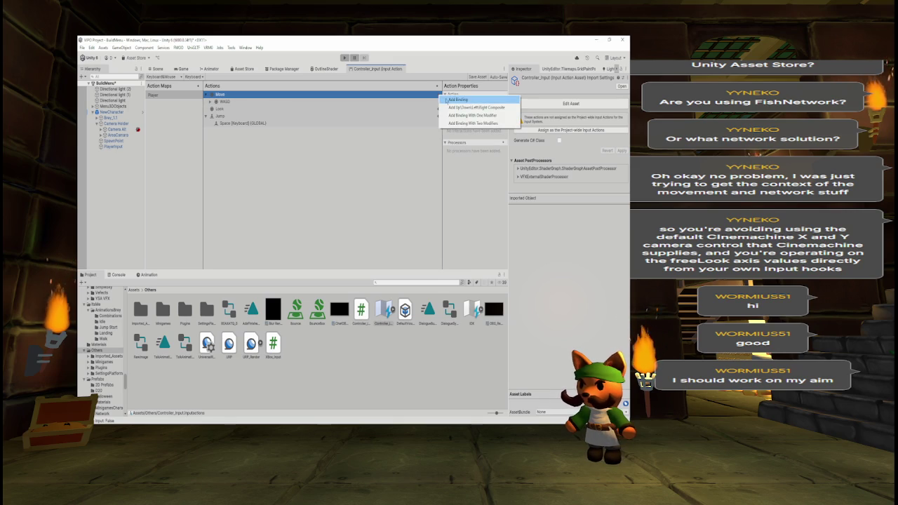
pyautogui.click(446, 100)
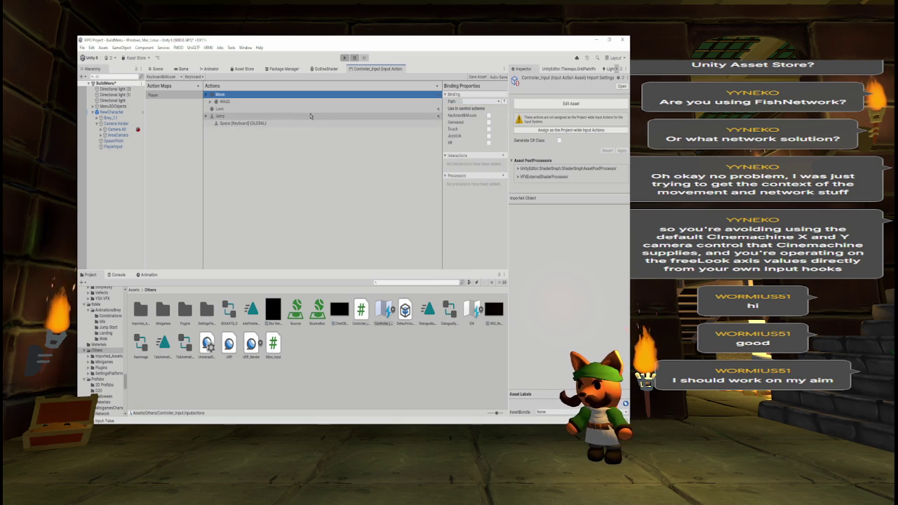
pyautogui.click(489, 124)
pyautogui.click(466, 102)
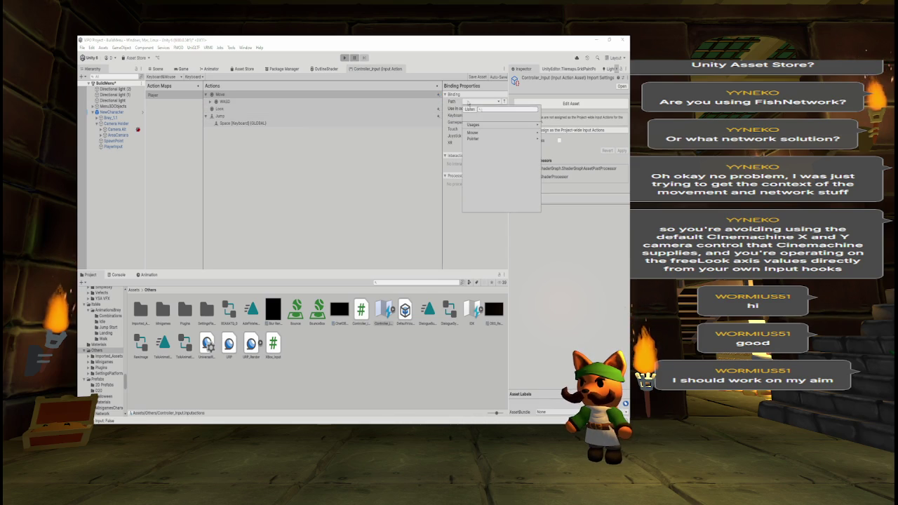
pyautogui.click(470, 109)
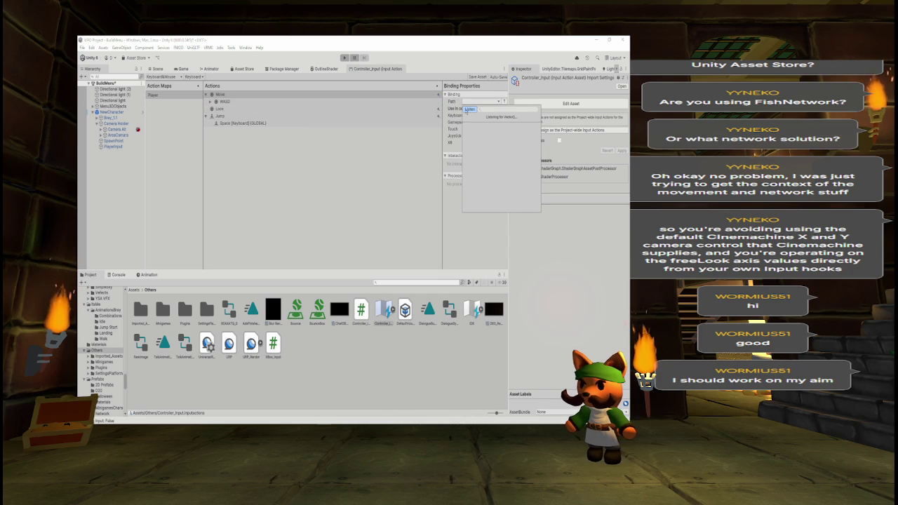
pyautogui.press('Escape')
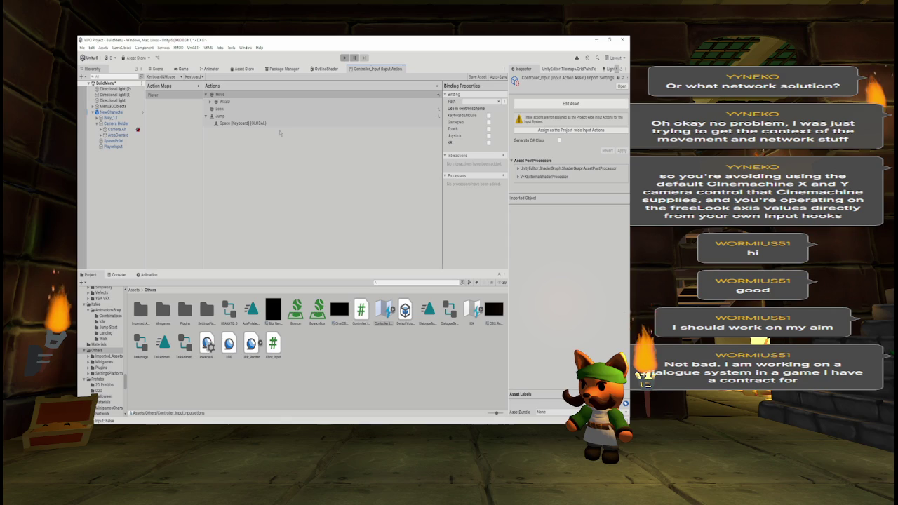
# - Select the Player map's Move WASD binding and widen the editor and binding properties panels
pyautogui.click(174, 97)
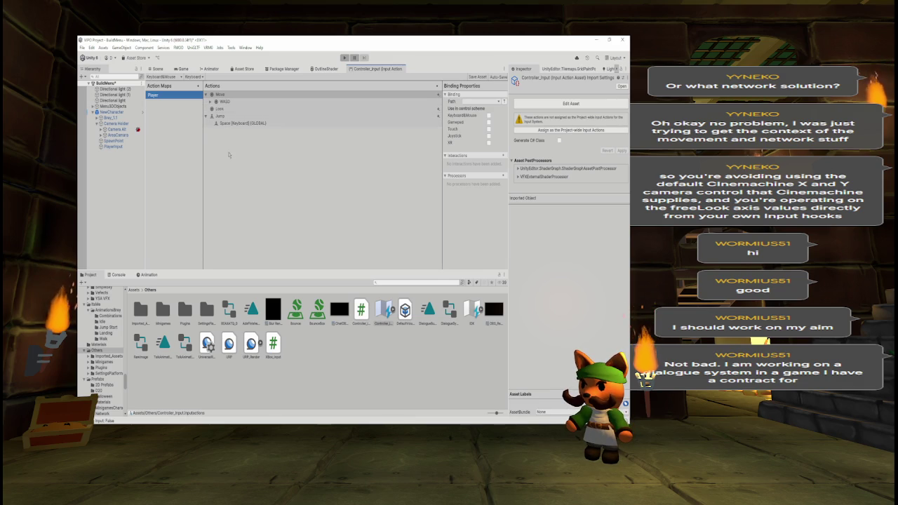
pyautogui.click(228, 96)
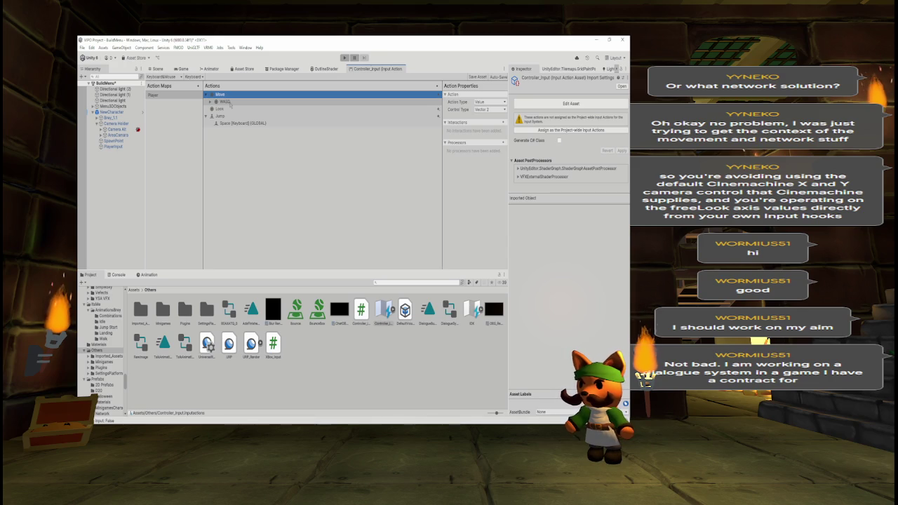
pyautogui.click(229, 102)
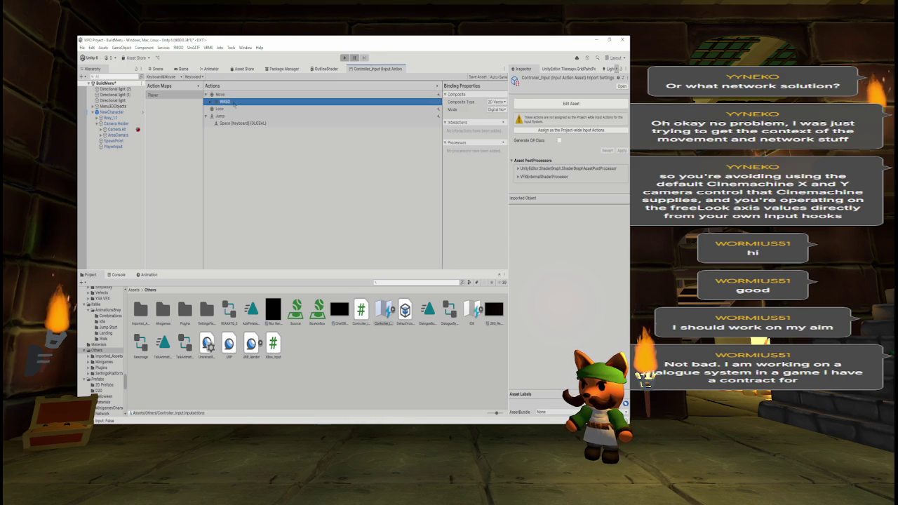
pyautogui.moveTo(509, 154); pyautogui.dragTo(582, 158)
pyautogui.moveTo(515, 162); pyautogui.dragTo(460, 158)
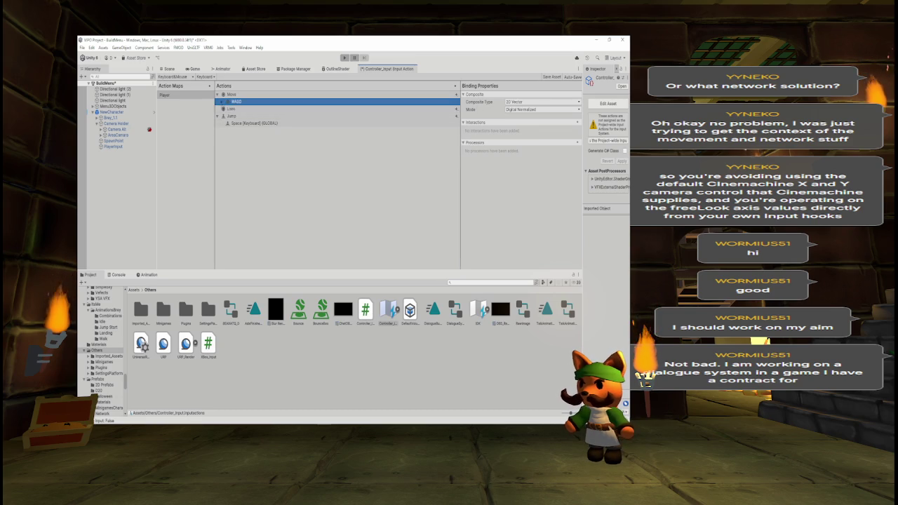
pyautogui.click(231, 102)
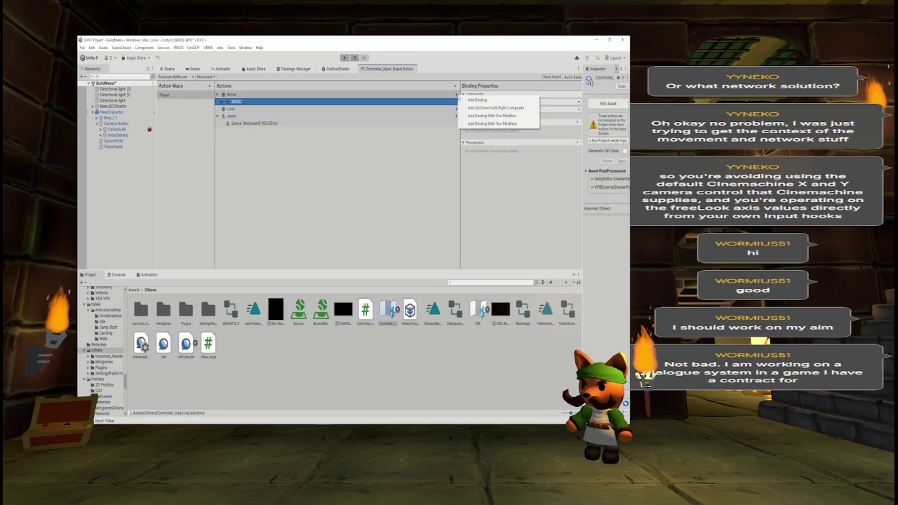
# - Add a new Move binding and browse the Path picker's Pointer controls without choosing one
pyautogui.click(472, 103)
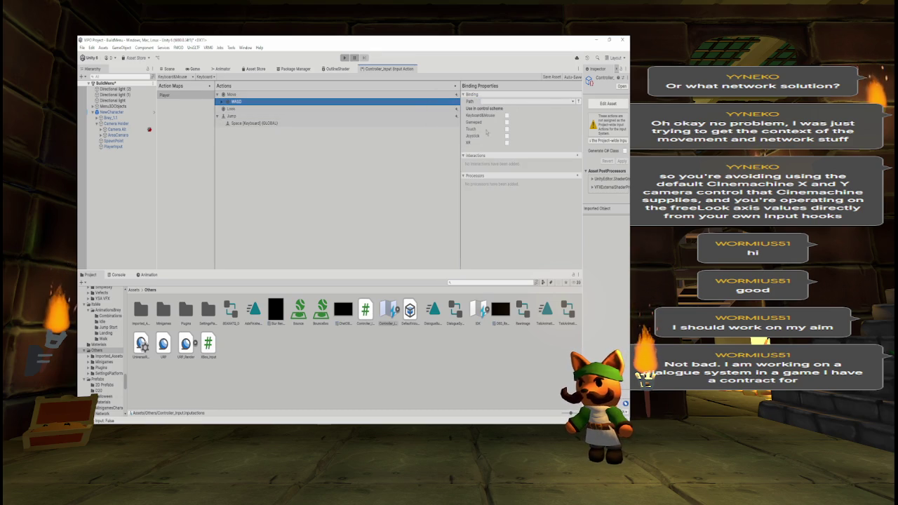
pyautogui.click(507, 102)
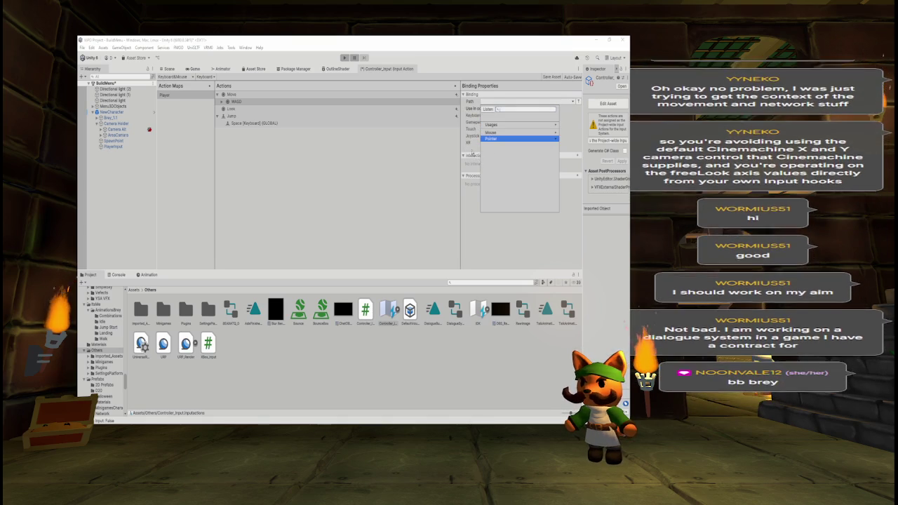
pyautogui.click(473, 154)
pyautogui.click(503, 102)
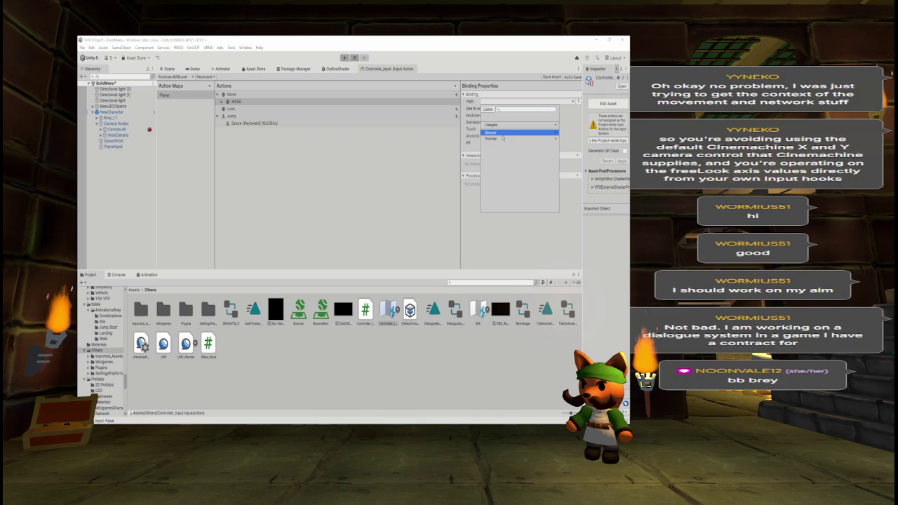
pyautogui.click(503, 138)
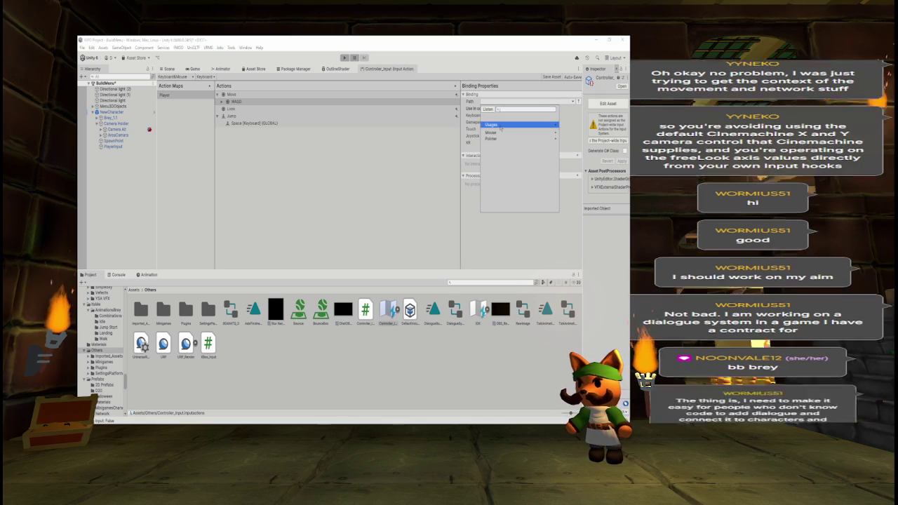
pyautogui.click(493, 124)
pyautogui.press('Escape')
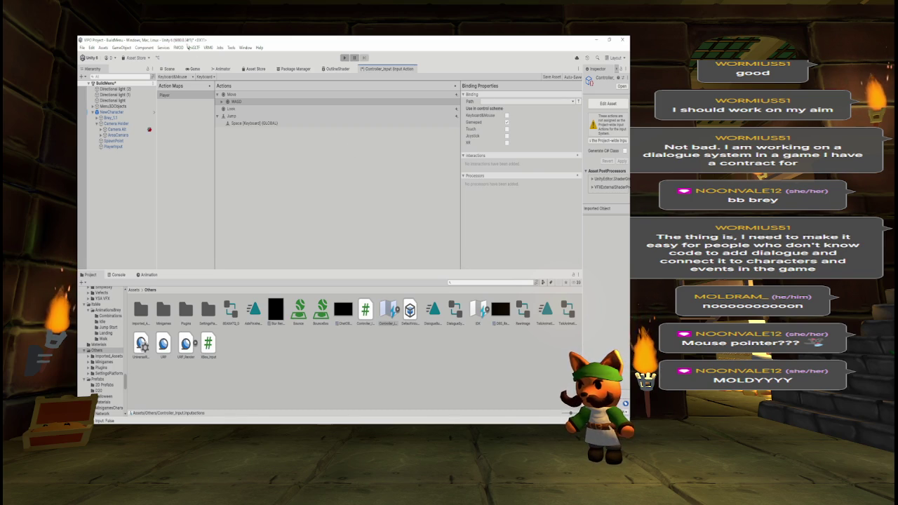
# - Set the scheme filter to All Control Schemes and expand WASD under Move
pyautogui.click(191, 77)
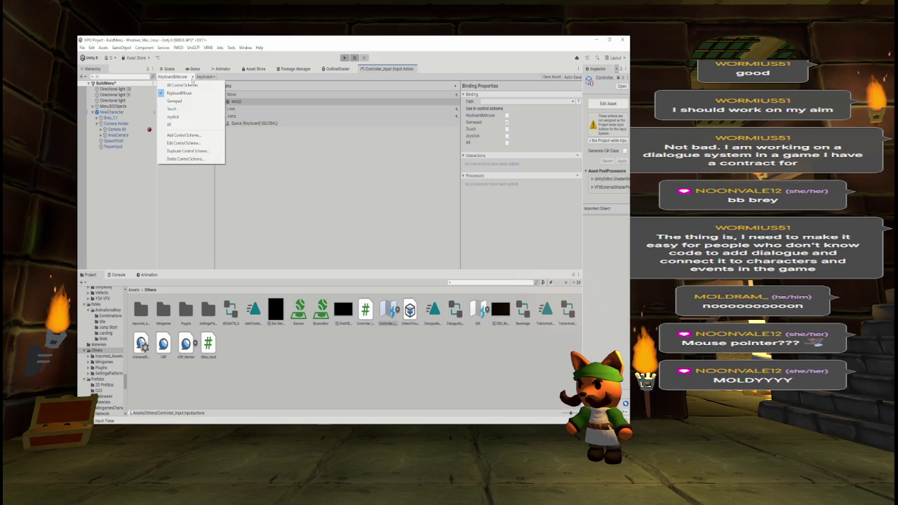
pyautogui.click(181, 85)
pyautogui.click(209, 98)
pyautogui.click(222, 111)
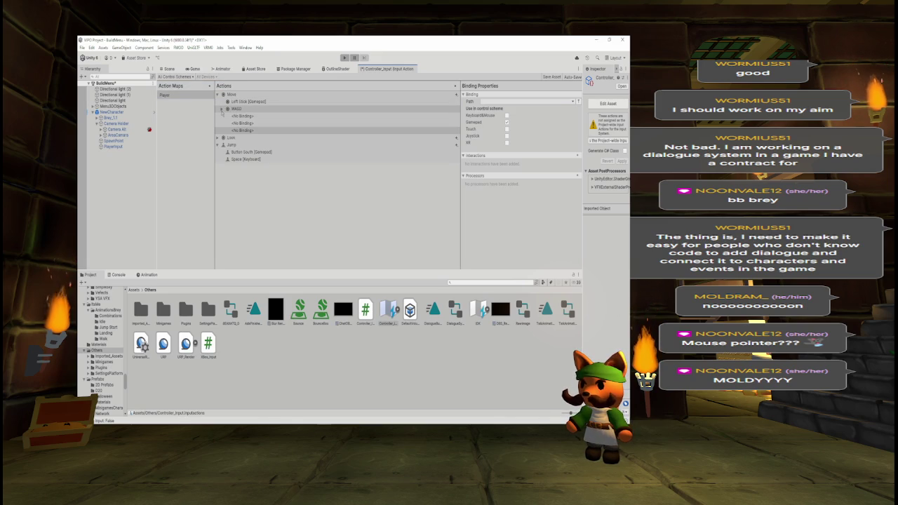
pyautogui.click(222, 111)
pyautogui.click(221, 110)
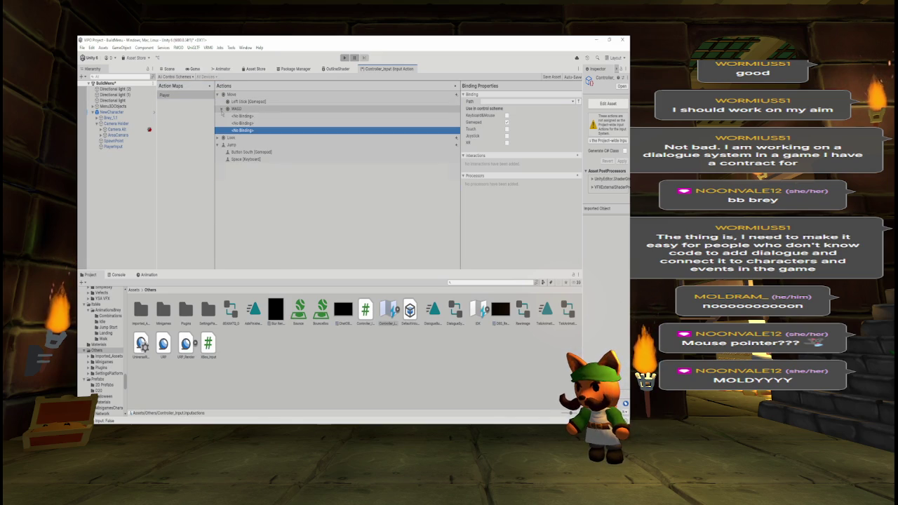
pyautogui.click(221, 111)
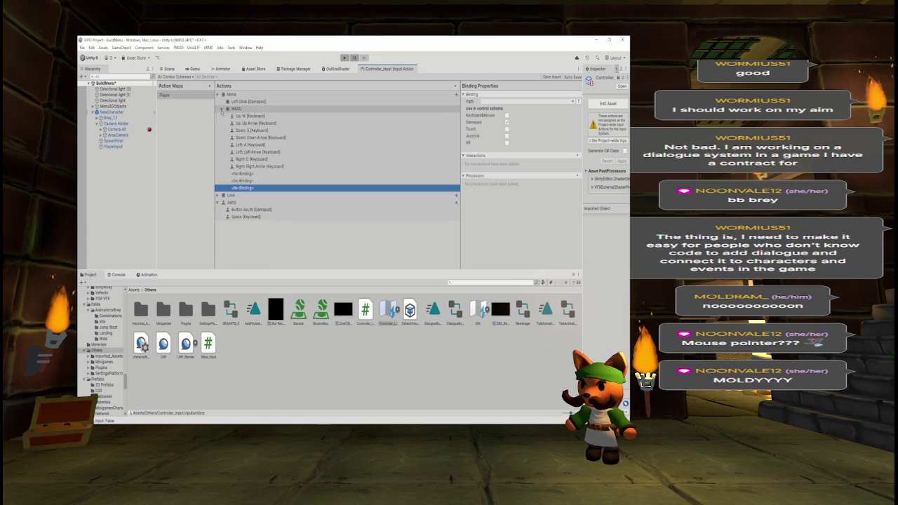
# - Delete the empty <No Binding> rows under Move, collapse WASD and Look, and save CameraController.cs
pyautogui.click(240, 174)
pyautogui.press('Delete')
pyautogui.press('Delete')
pyautogui.press('Delete')
pyautogui.click(217, 175)
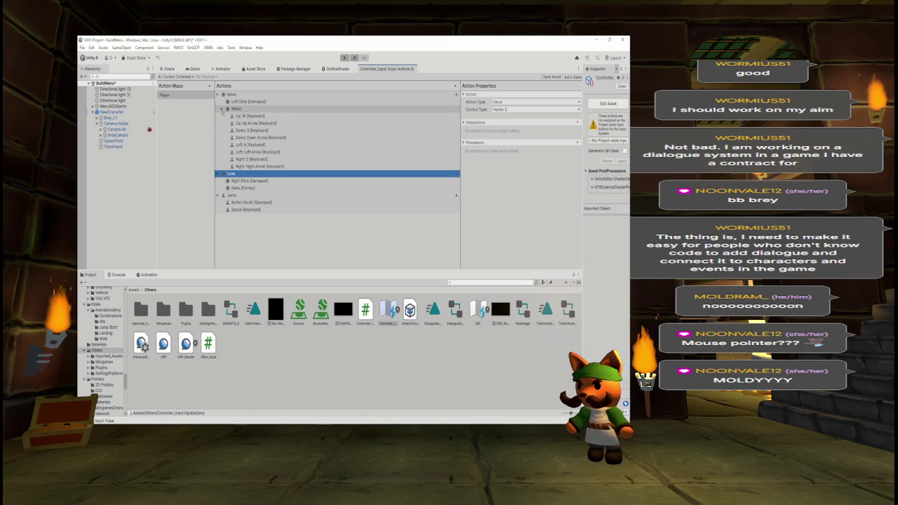
pyautogui.click(221, 110)
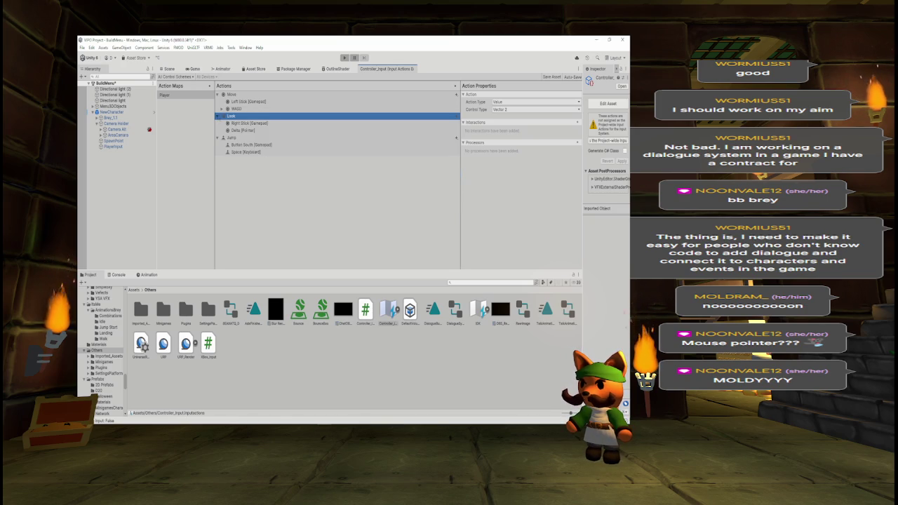
pyautogui.click(218, 116)
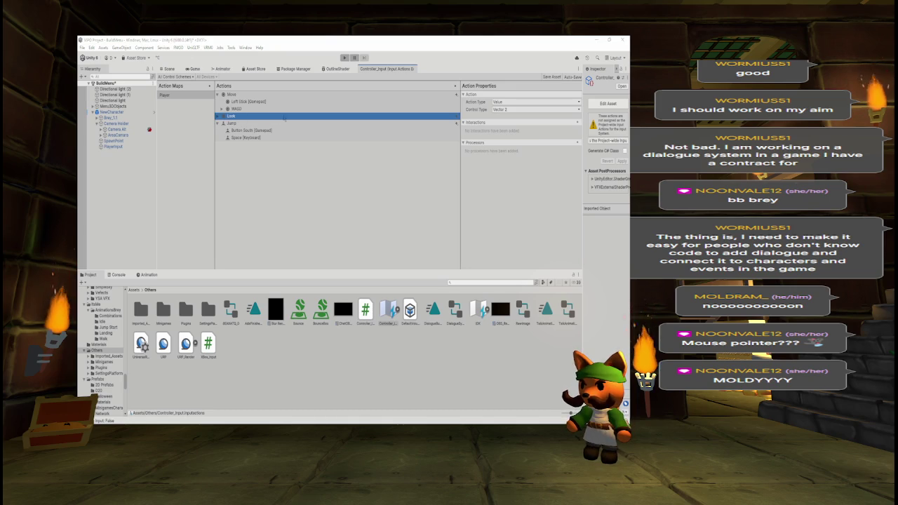
pyautogui.hotkey('alt', 'Tab')
pyautogui.hotkey('ctrl', 's')
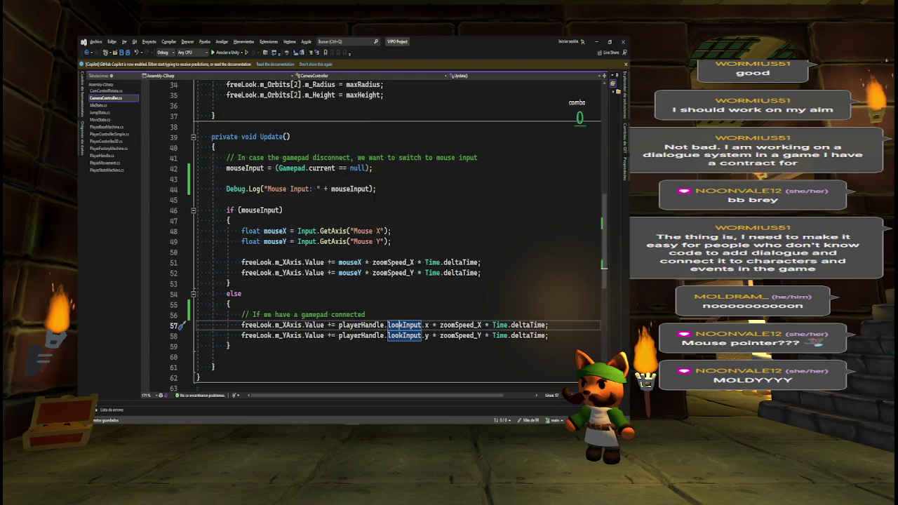
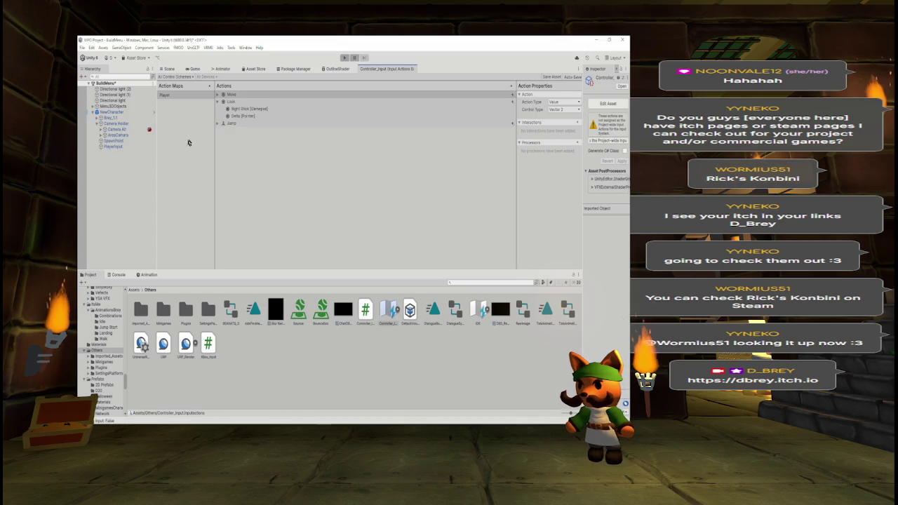
# - Delete Look's Delta [Pointer] binding, save the input actions asset, and return to the town scene
pyautogui.click(236, 116)
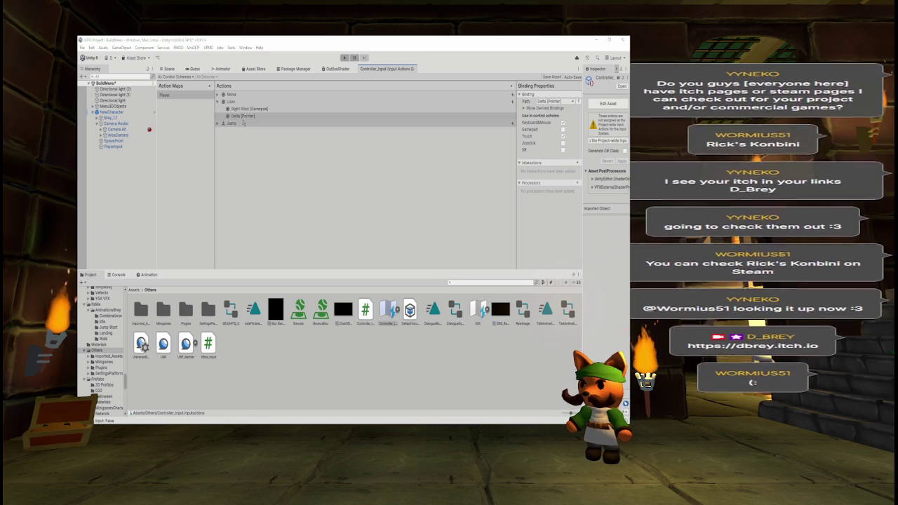
pyautogui.hotkey('alt', 'Tab')
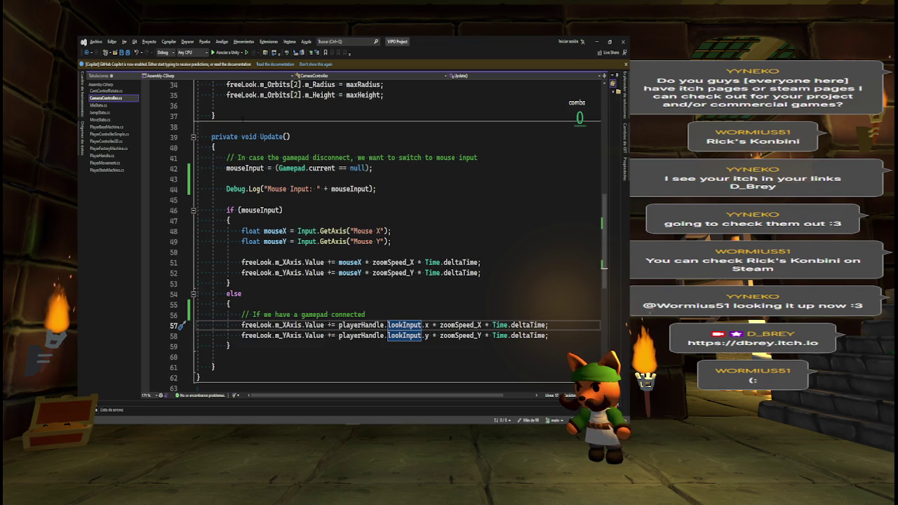
pyautogui.hotkey('alt', 'Tab')
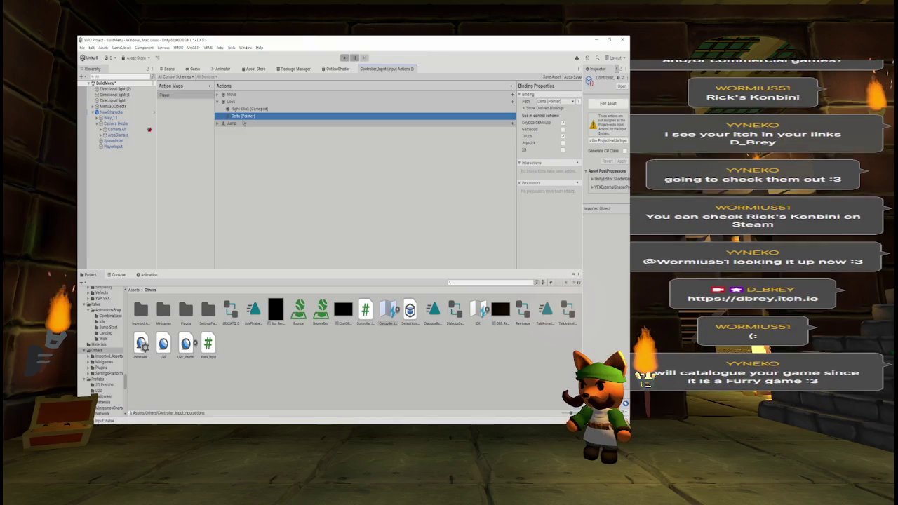
pyautogui.press('Delete')
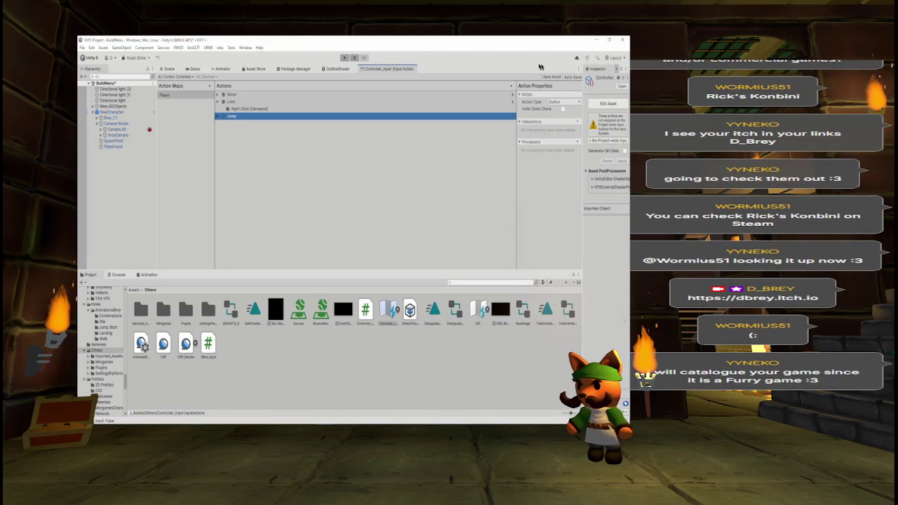
pyautogui.click(553, 77)
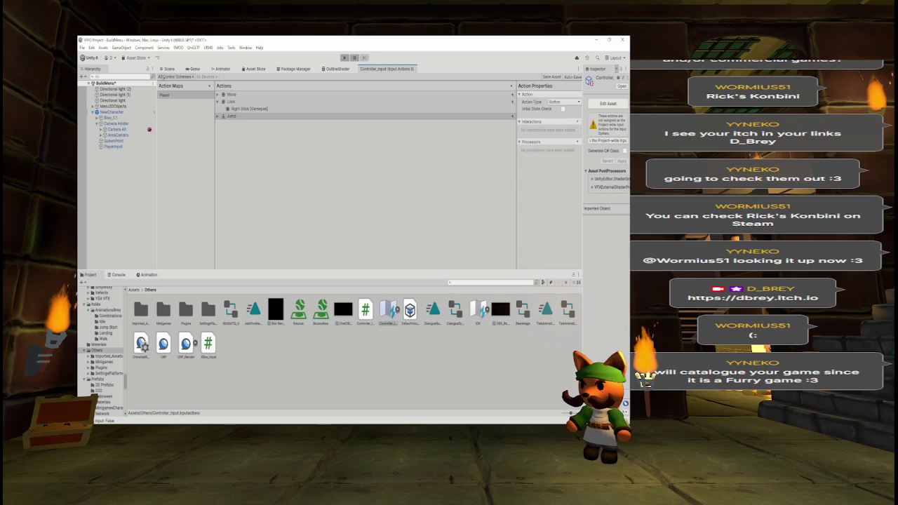
pyautogui.click(169, 69)
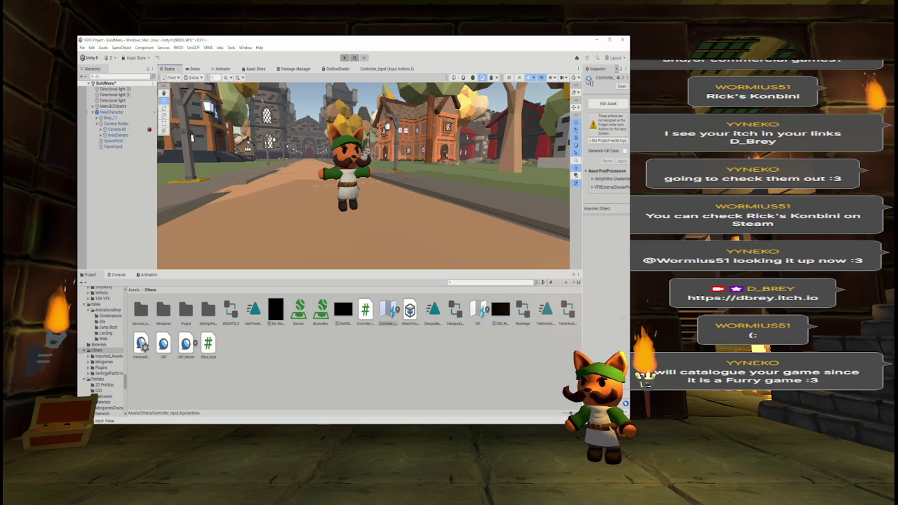
# - Play-test the fox character on the town road in an enlarged Game view, then stop playing
pyautogui.click(344, 58)
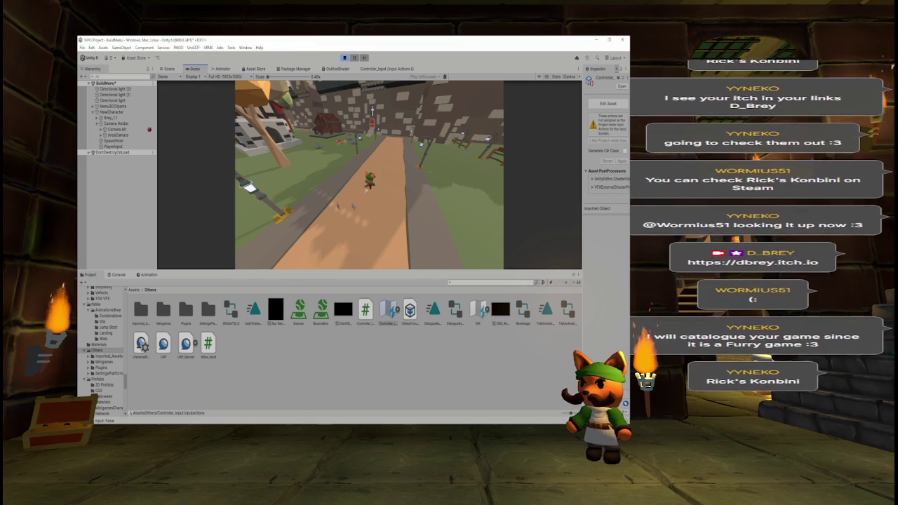
pyautogui.moveTo(379, 270); pyautogui.dragTo(405, 353)
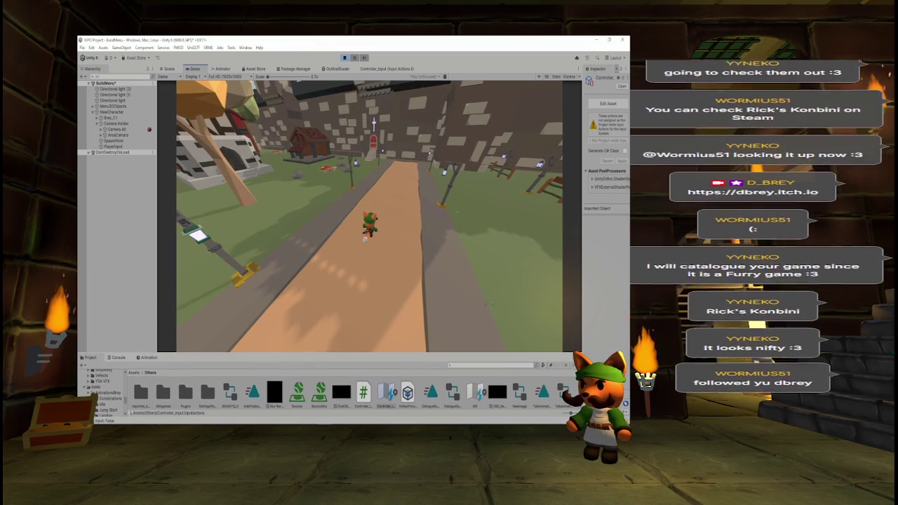
pyautogui.hotkey('ctrl', 'p')
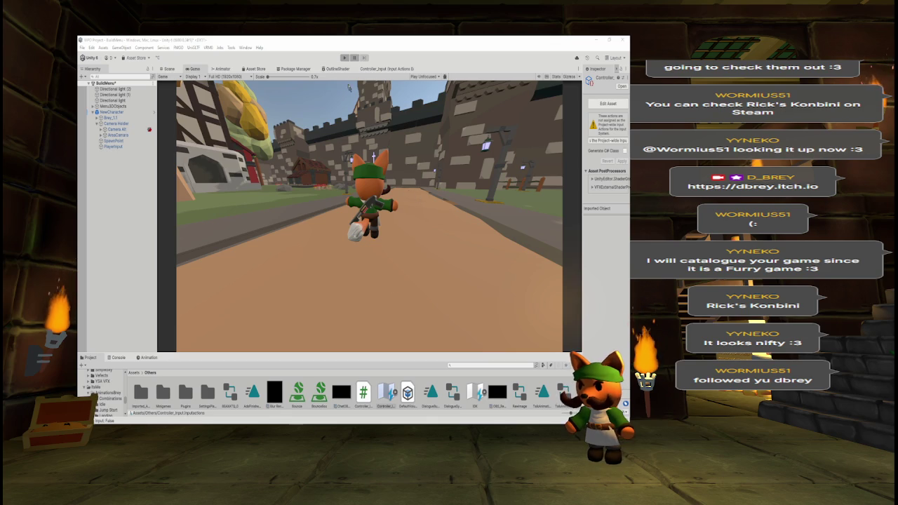
# - Run the game again, then bring up CameraController.cs in Visual Studio
pyautogui.click(344, 58)
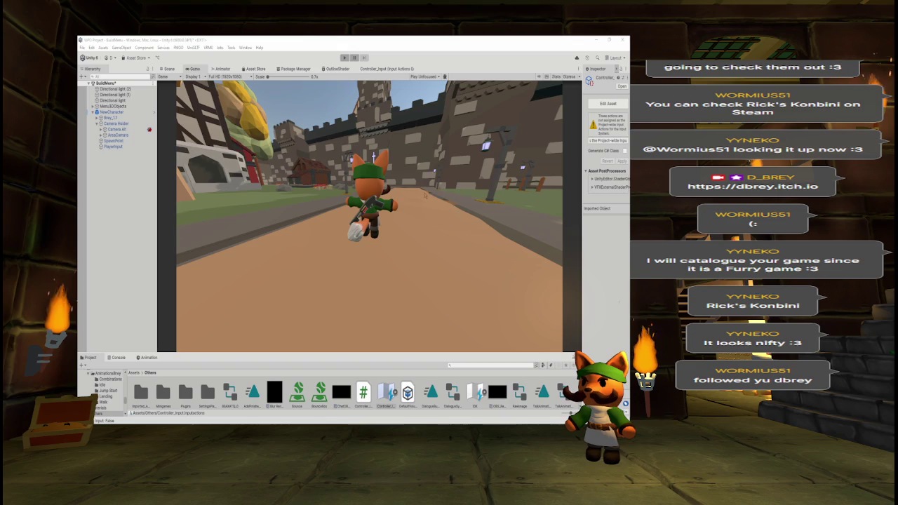
pyautogui.hotkey('alt', 'Tab')
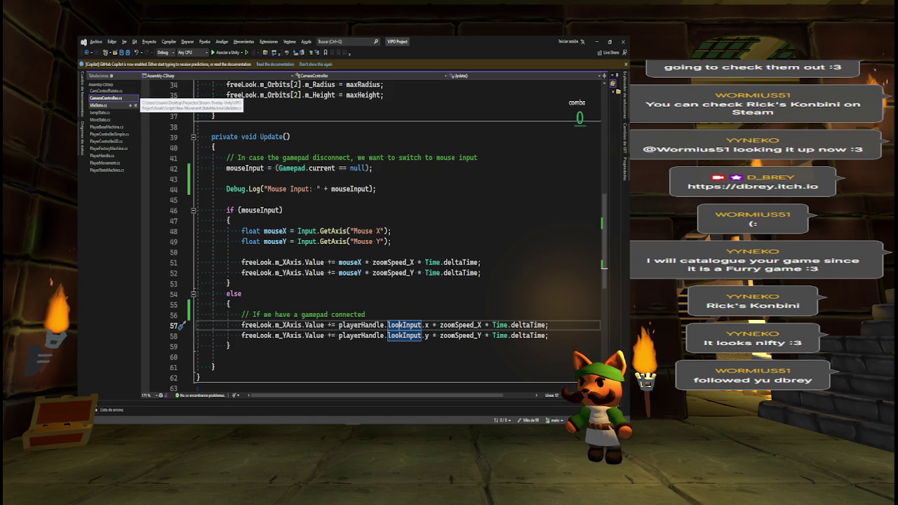
# - Browse IdleState, JumpState, MoveState, PlayerBaseMachine and PlayerMovement scripts, then show the Notepad to-do list
pyautogui.click(105, 105)
pyautogui.click(100, 112)
pyautogui.click(100, 119)
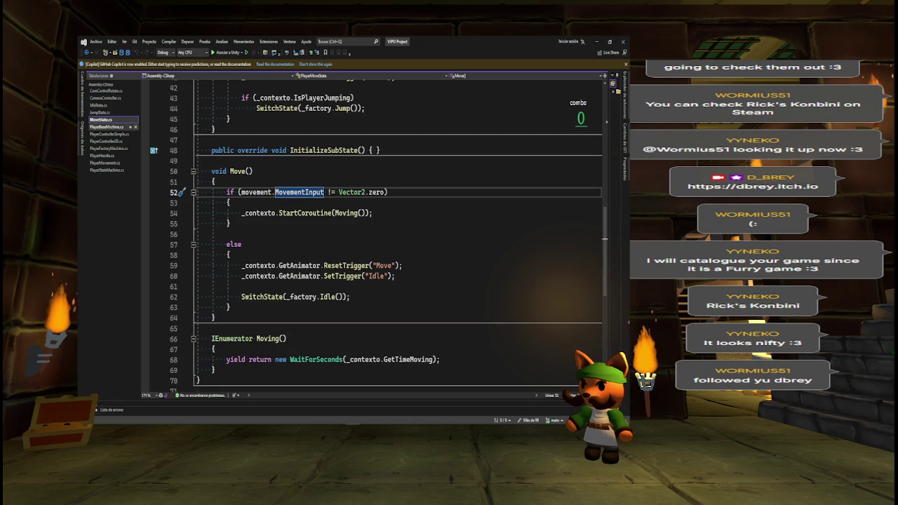
pyautogui.click(105, 127)
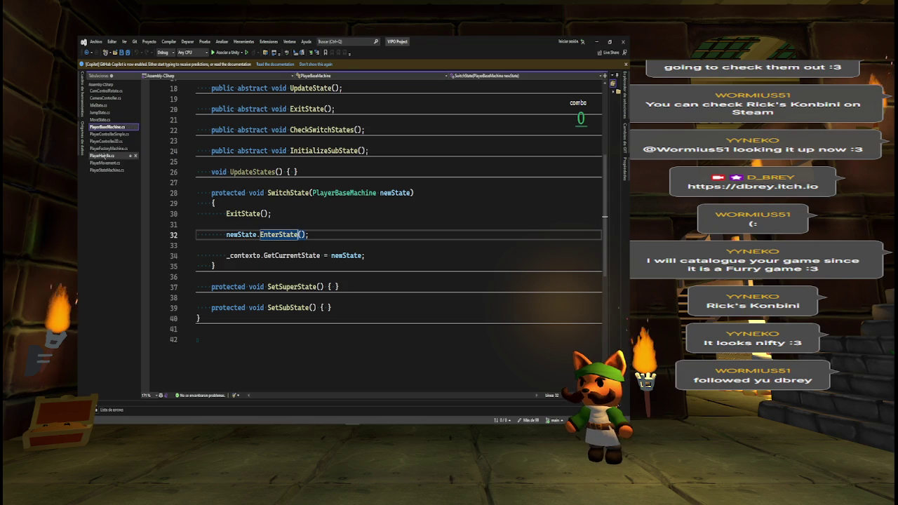
pyautogui.click(106, 163)
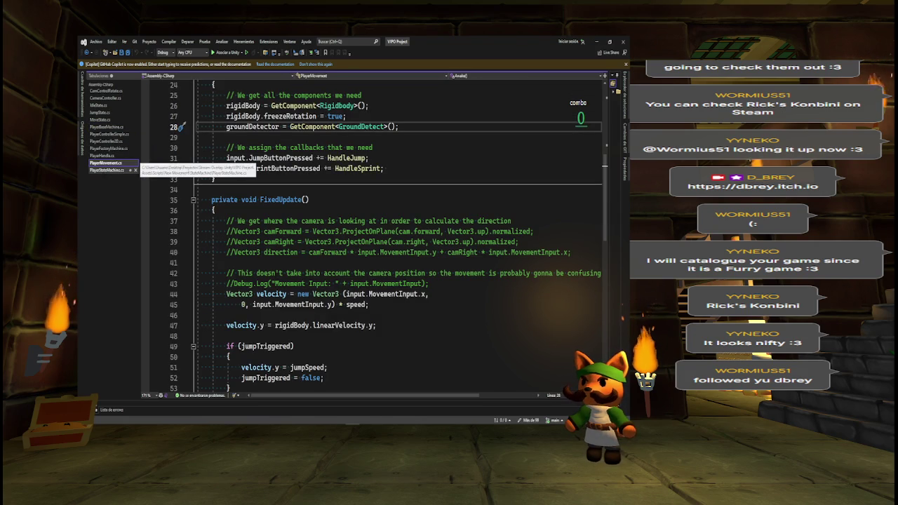
pyautogui.hotkey('alt', 'Tab')
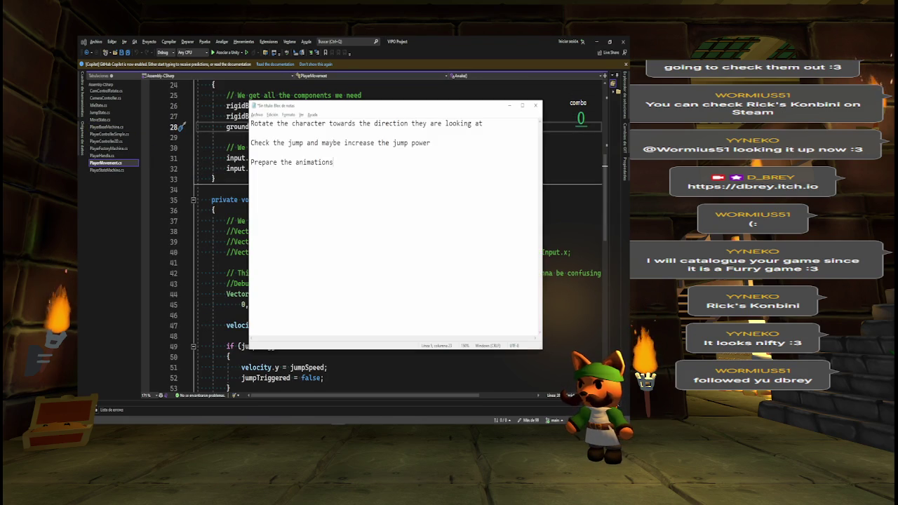
# - Go over the animations, jump power and character rotation notes, then minimize Notepad
pyautogui.tripleClick(335, 163)
pyautogui.click(446, 143)
pyautogui.moveTo(446, 143); pyautogui.dragTo(250, 143)
pyautogui.moveTo(496, 125); pyautogui.dragTo(251, 124)
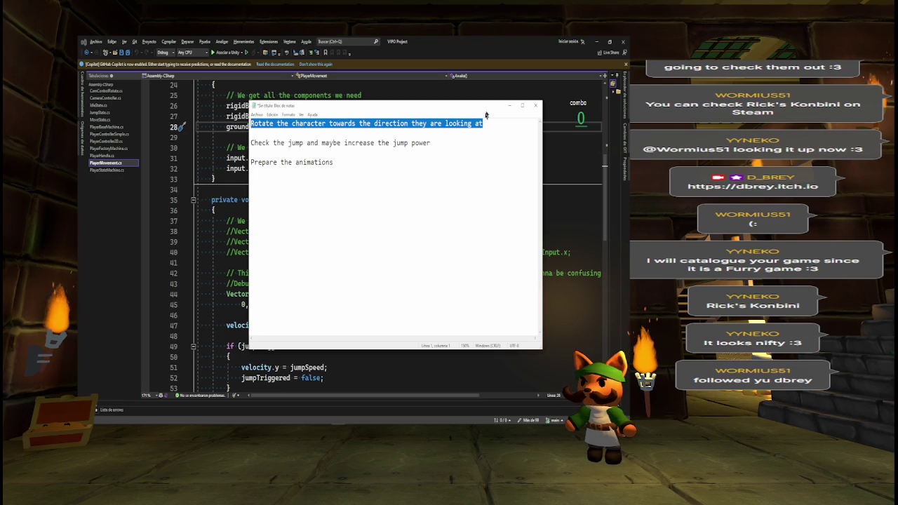
pyautogui.click(510, 106)
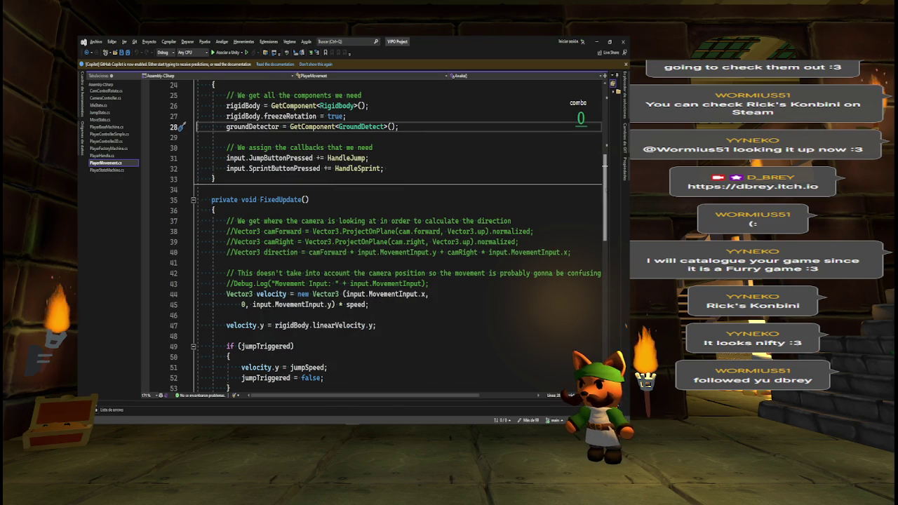
# - Read through the PlayerBaseMachine.cs script
pyautogui.scroll(2, 365, 168)
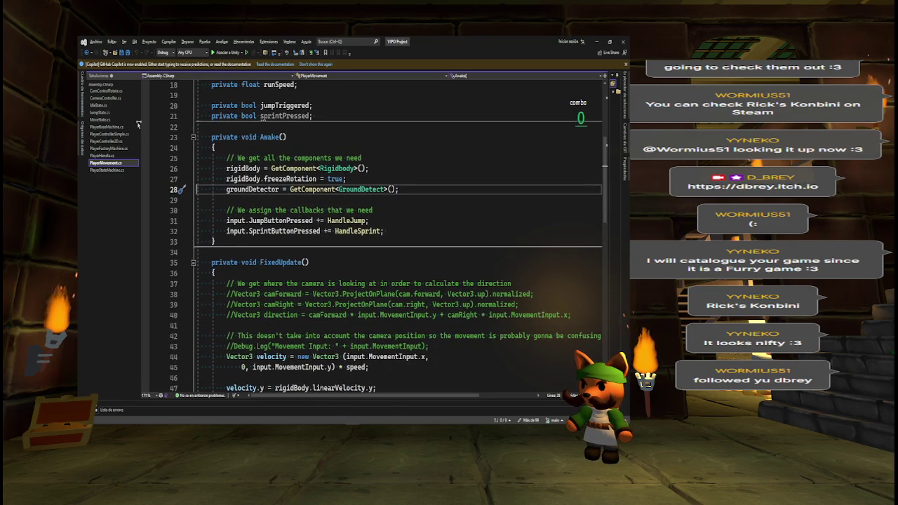
pyautogui.click(107, 127)
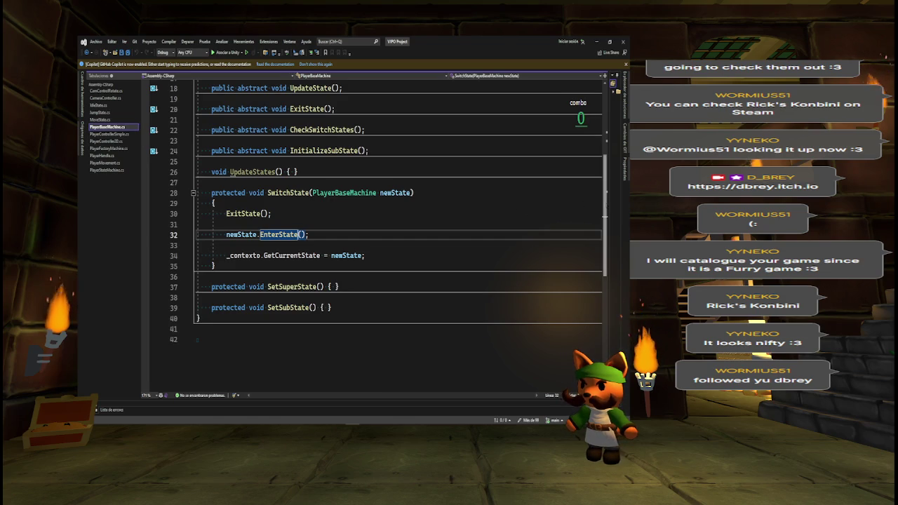
pyautogui.scroll(2, 557, 205)
pyautogui.scroll(2, 610, 171)
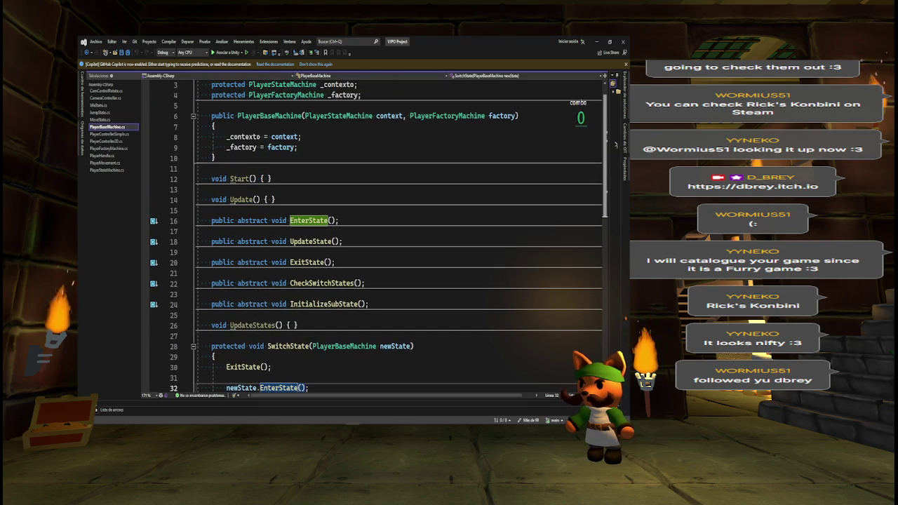
pyautogui.scroll(1, 616, 145)
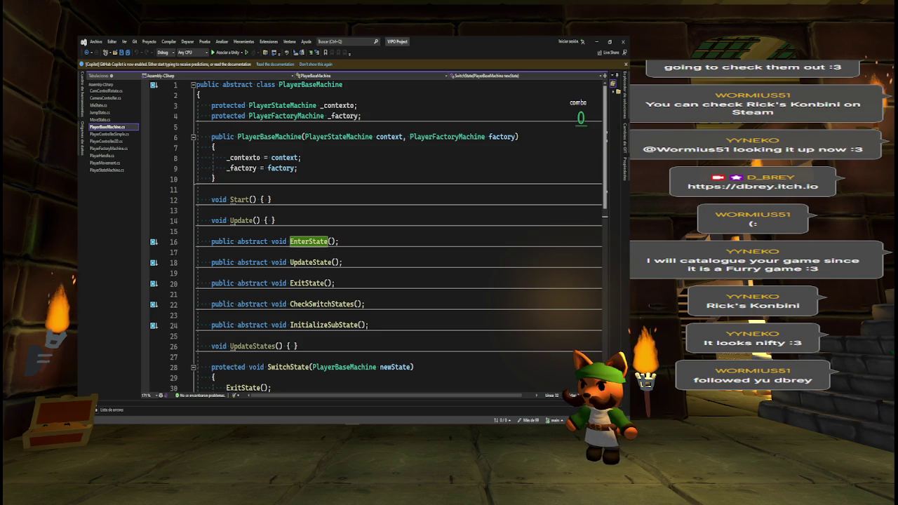
pyautogui.scroll(-2, 379, 232)
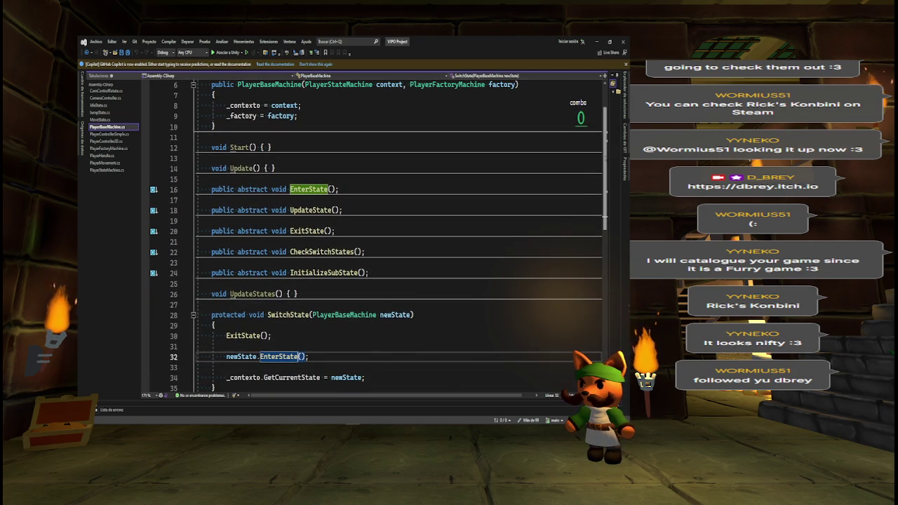
pyautogui.scroll(2, 610, 134)
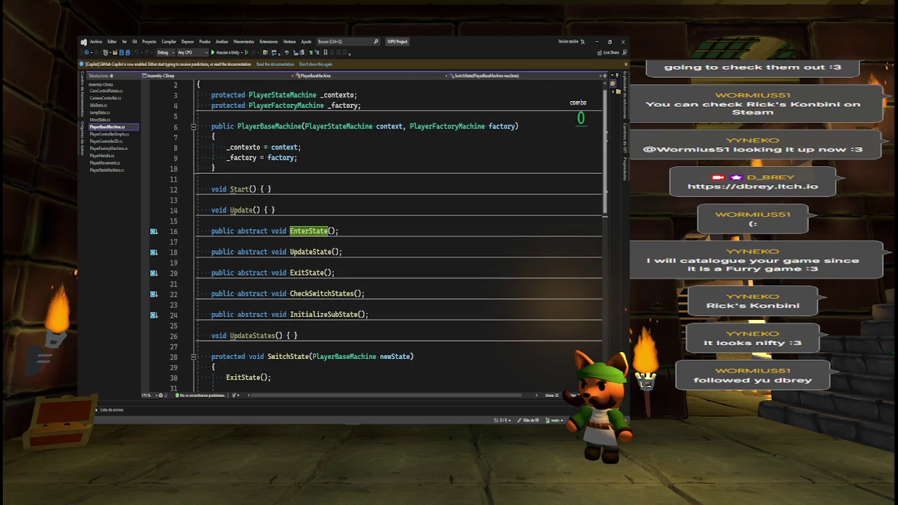
pyautogui.scroll(-2, 379, 231)
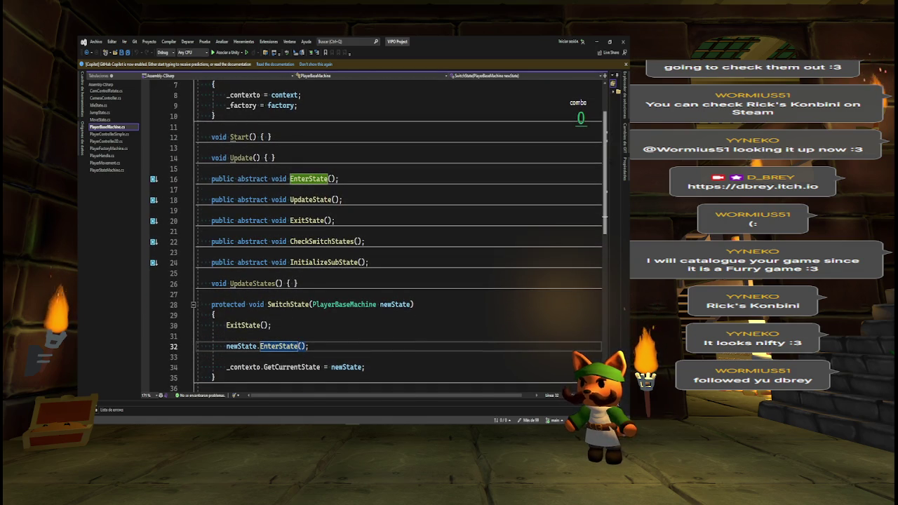
pyautogui.scroll(-1, 379, 232)
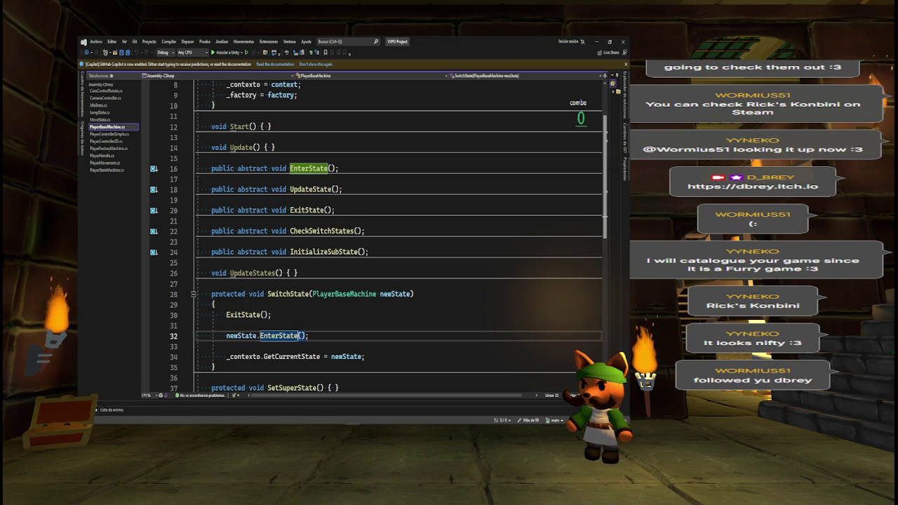
pyautogui.scroll(-1, 379, 231)
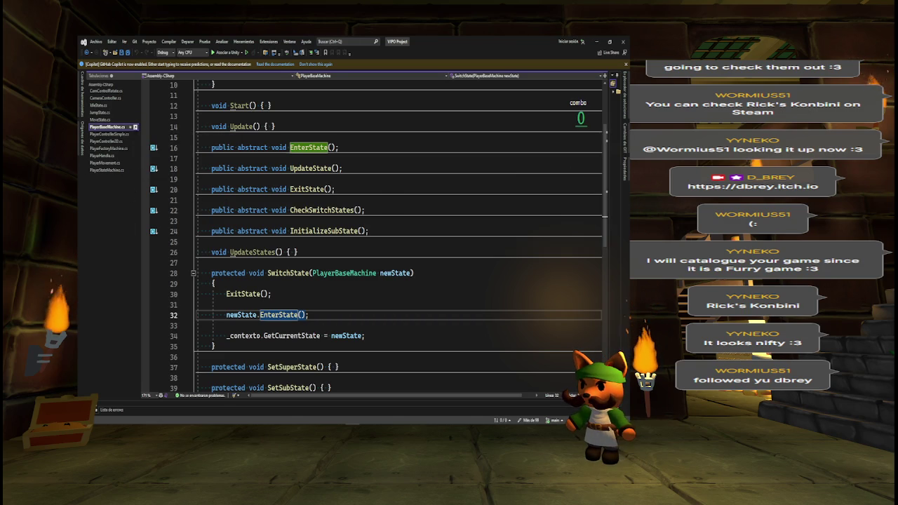
# - Close PlayerBaseMachine.cs, JumpState.cs and IdleState.cs, then switch back to the Unity editor
pyautogui.click(136, 126)
pyautogui.click(135, 112)
pyautogui.click(136, 106)
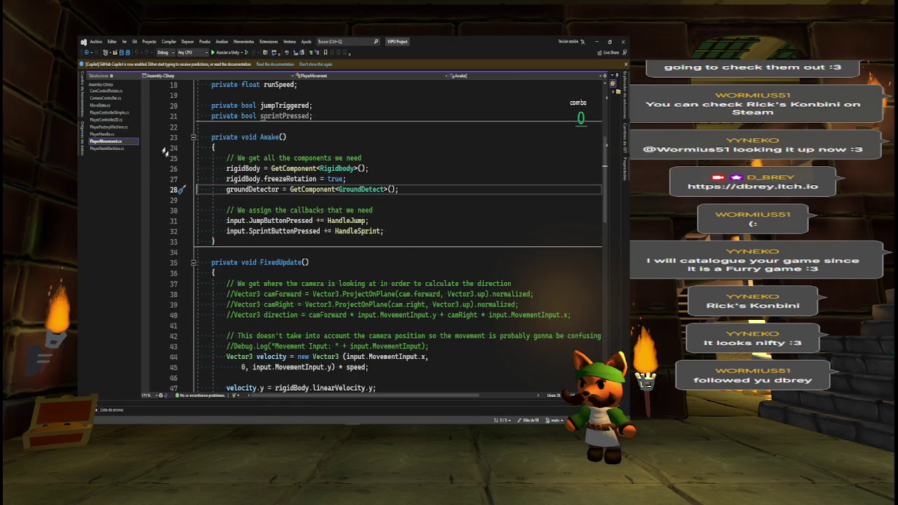
pyautogui.hotkey('alt', 'Tab')
pyautogui.hotkey('alt', 'Tab')
pyautogui.moveTo(353, 421)
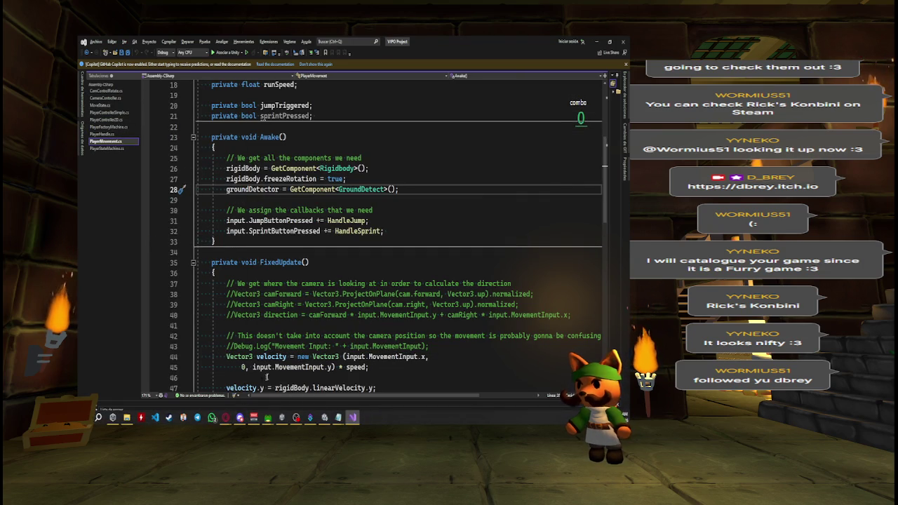
pyautogui.click(324, 417)
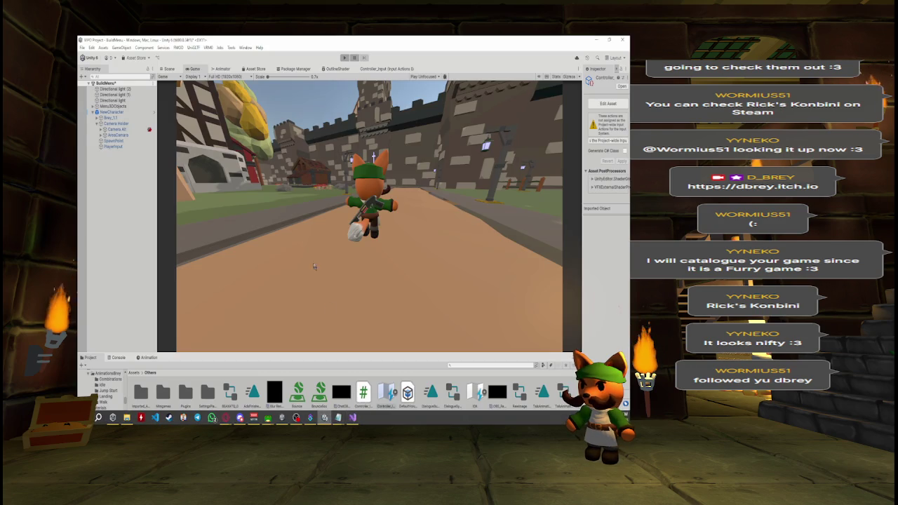
# - Inspect the NewCharacter, Brey_1.1 and PlayerInput objects with a wider Inspector
pyautogui.click(112, 112)
pyautogui.moveTo(582, 199); pyautogui.dragTo(495, 198)
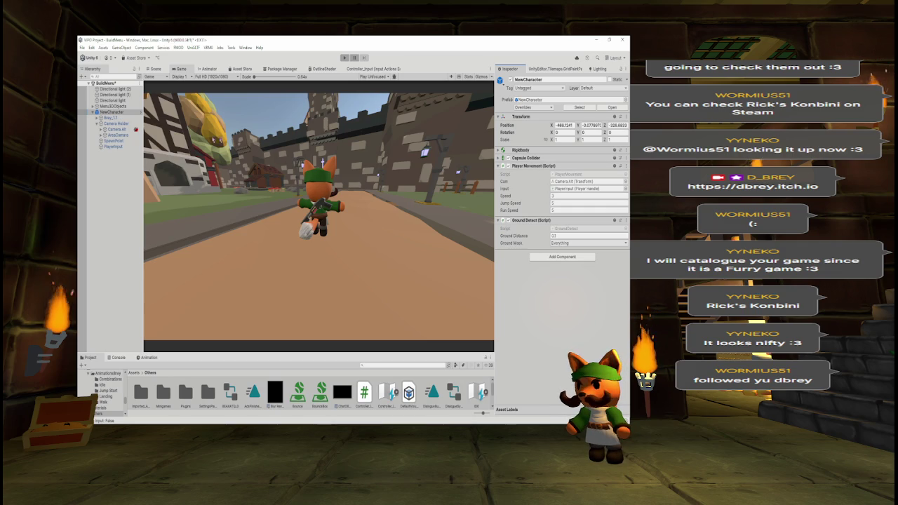
pyautogui.click(108, 118)
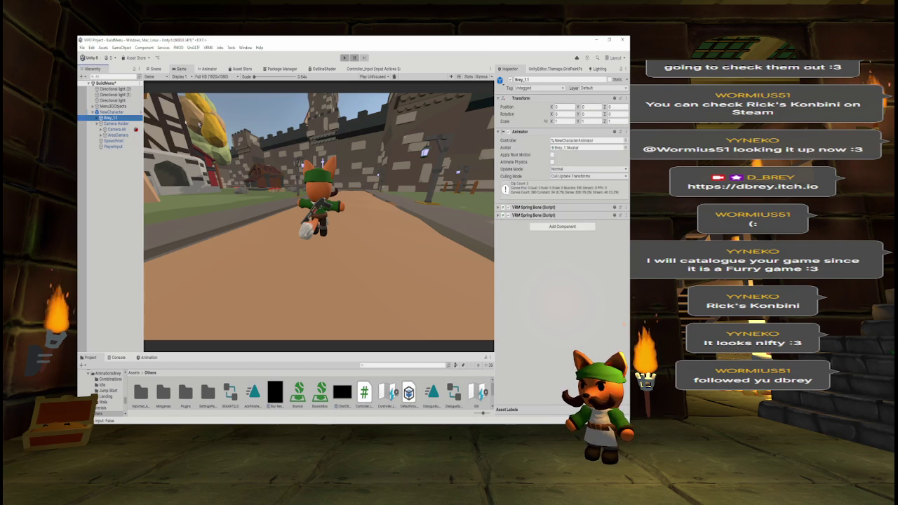
pyautogui.click(111, 112)
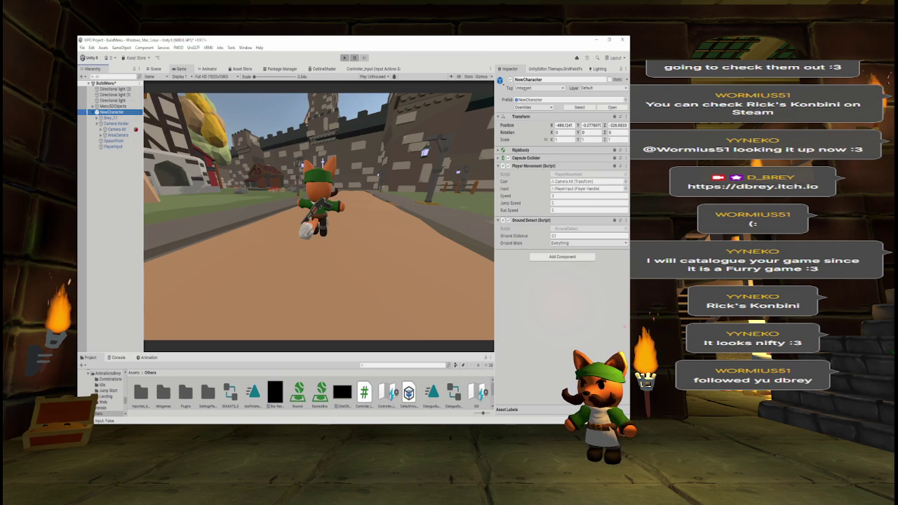
pyautogui.click(113, 147)
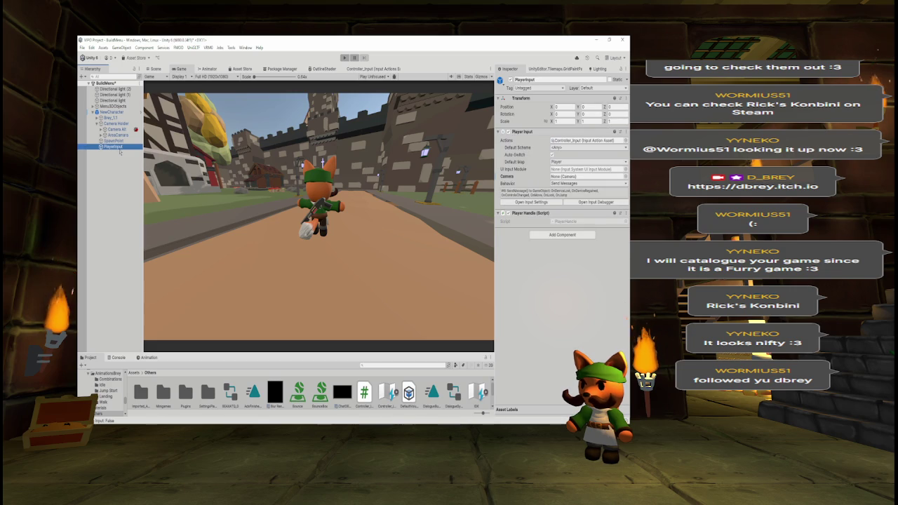
pyautogui.press('F2')
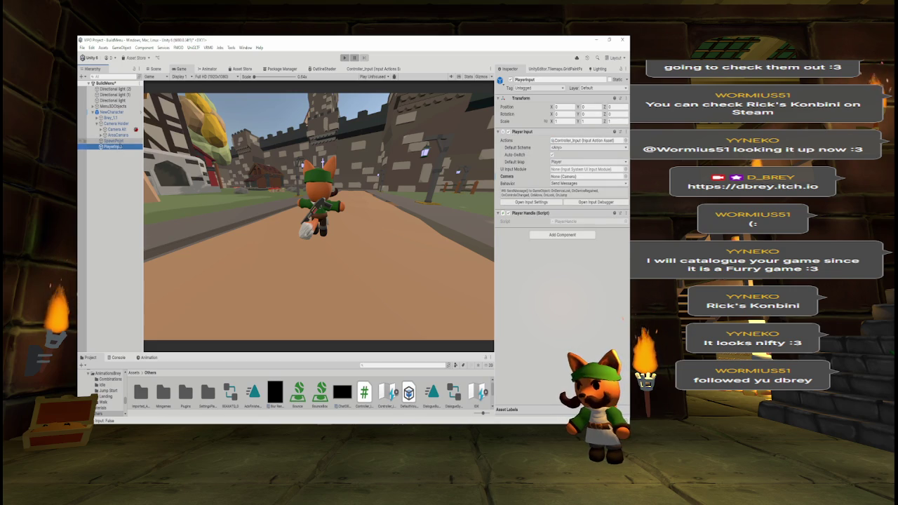
# - Ping Brey_1.1's animator controller and select the NewCharacterAnimator asset
pyautogui.press('Up')
pyautogui.press('Up')
pyautogui.press('Up')
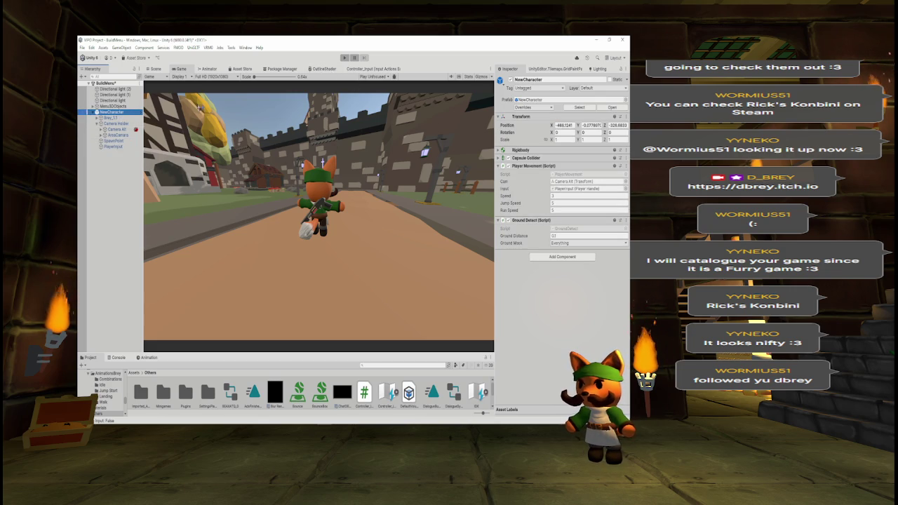
pyautogui.press('Down')
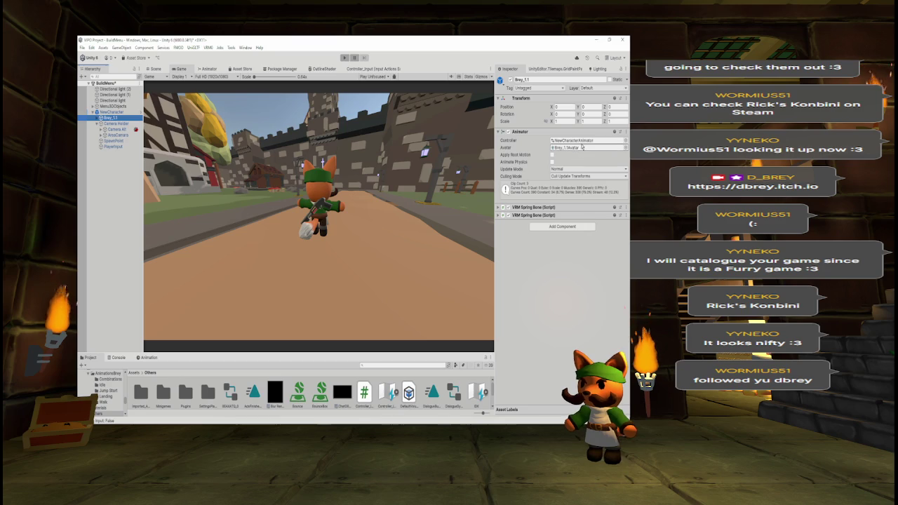
pyautogui.click(582, 147)
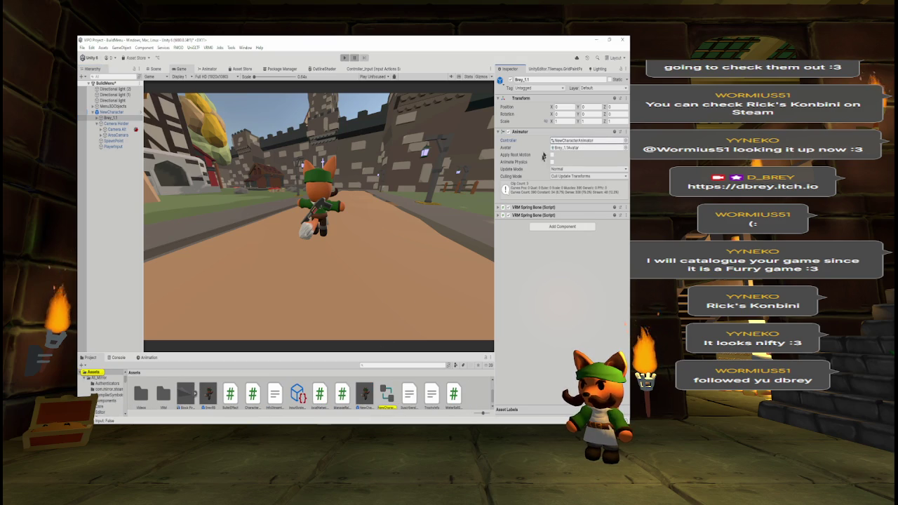
pyautogui.click(388, 399)
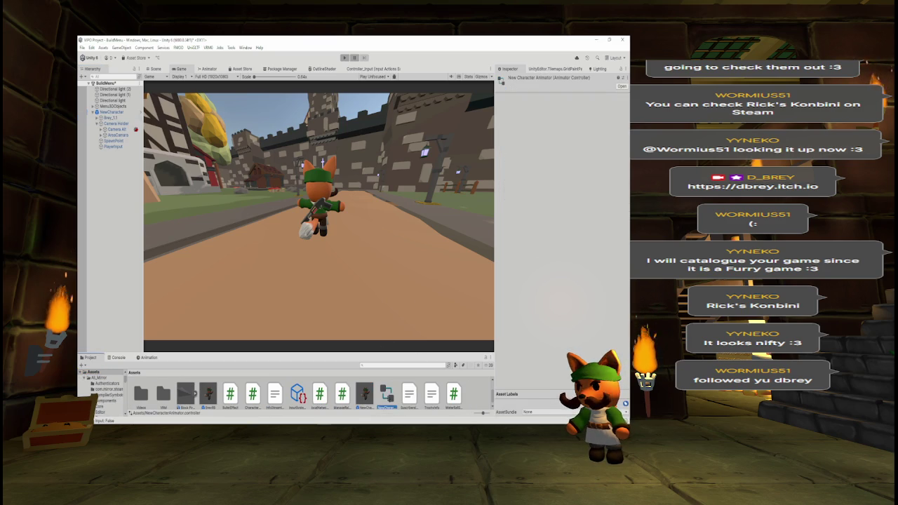
# - Delete the old Idle, Move and Jump states from NewCharacterAnimator
pyautogui.doubleClick(388, 398)
pyautogui.moveTo(279, 106); pyautogui.dragTo(383, 231)
pyautogui.press('Delete')
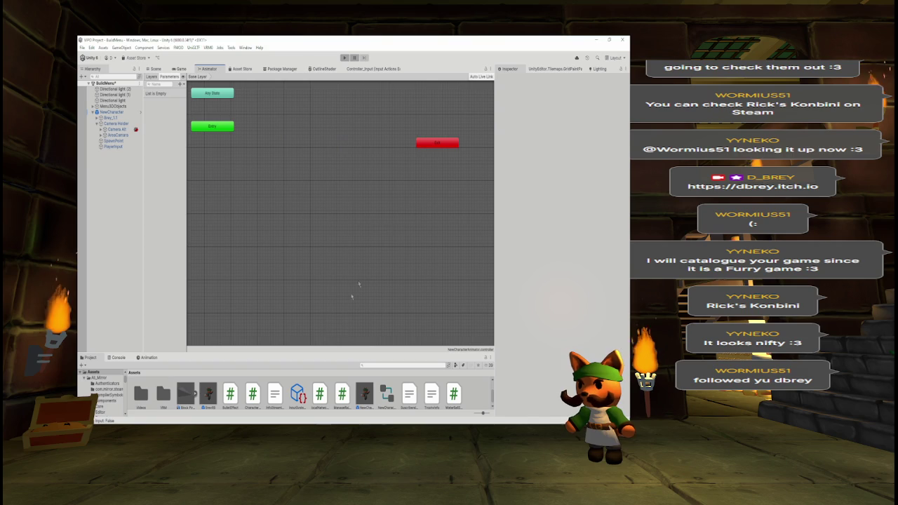
# - Open the BreyRB prefab, locate its BreyAnim controller, and select all its states and transitions
pyautogui.moveTo(336, 349); pyautogui.dragTo(348, 295)
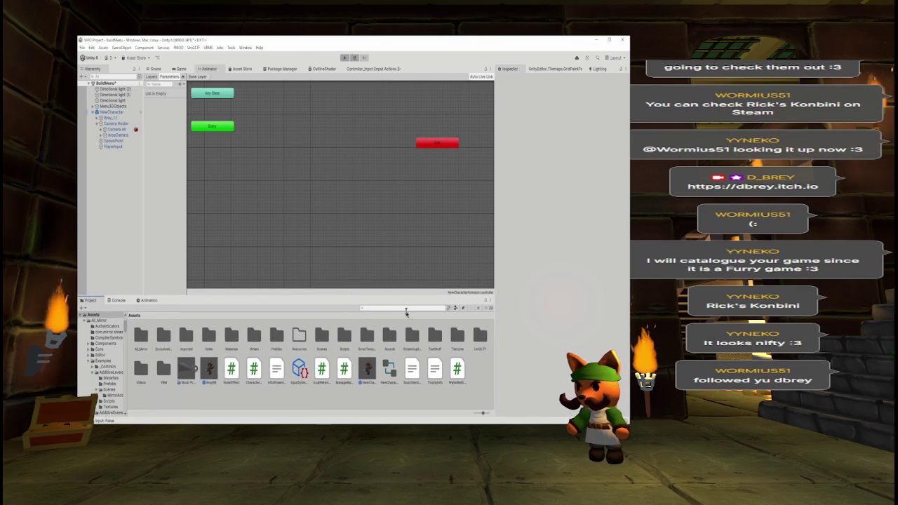
pyautogui.click(209, 370)
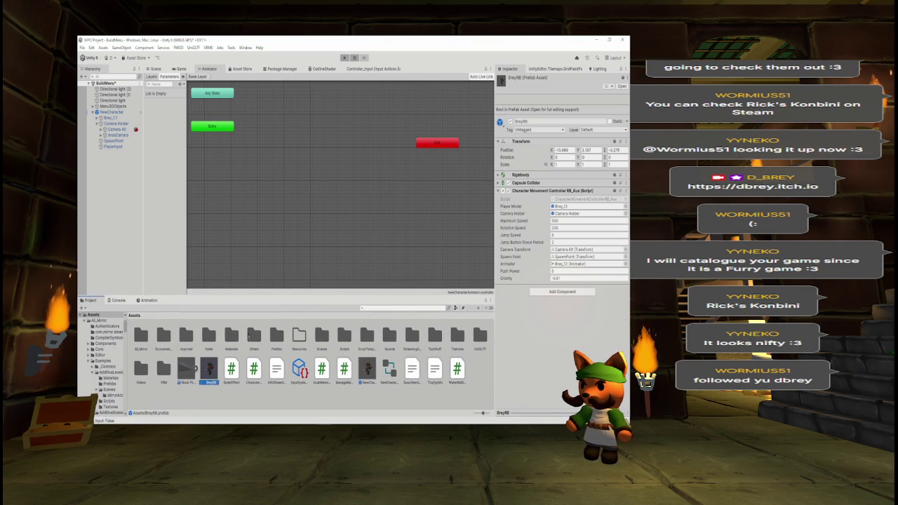
pyautogui.doubleClick(208, 369)
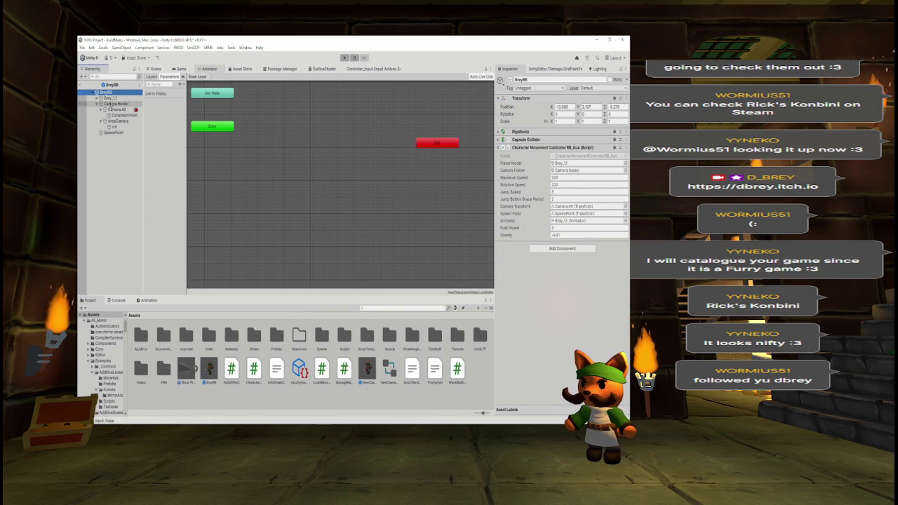
pyautogui.click(110, 98)
pyautogui.click(572, 141)
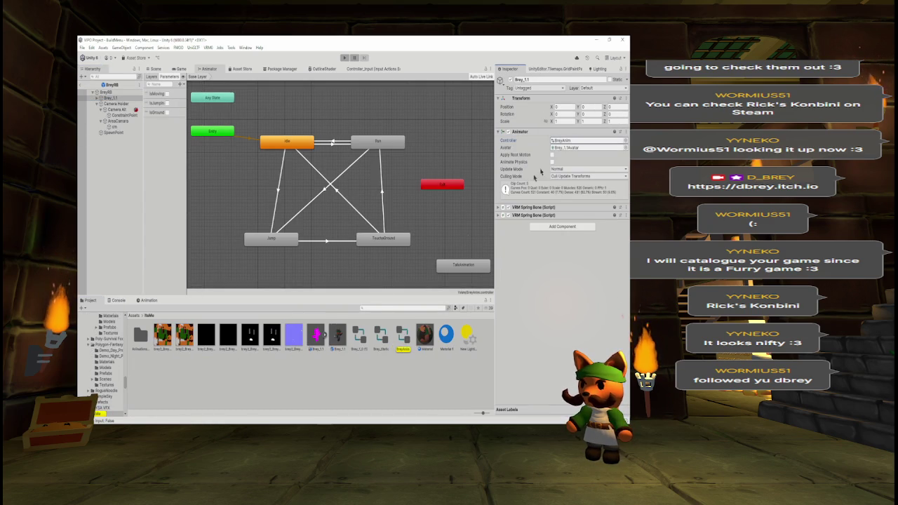
pyautogui.click(403, 335)
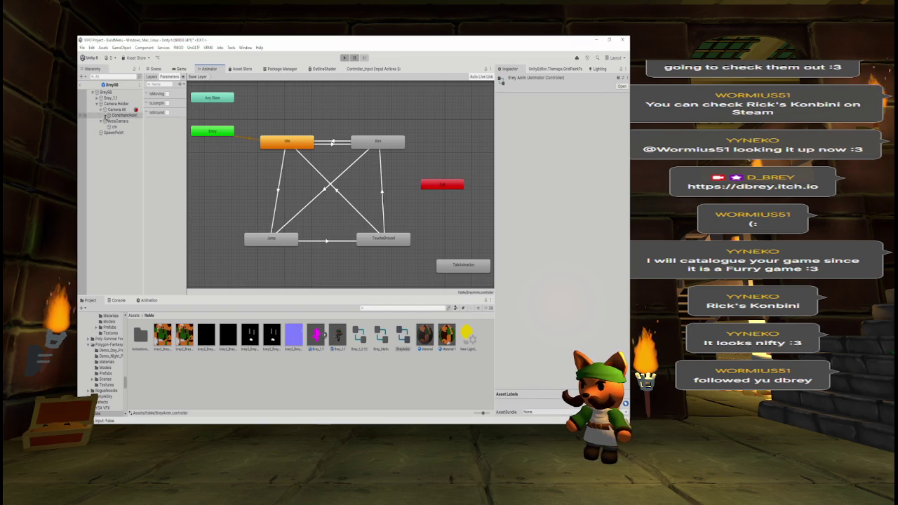
pyautogui.moveTo(265, 114)
pyautogui.mouseDown()
pyautogui.moveTo(412, 250)
pyautogui.moveTo(404, 280)
pyautogui.mouseUp()
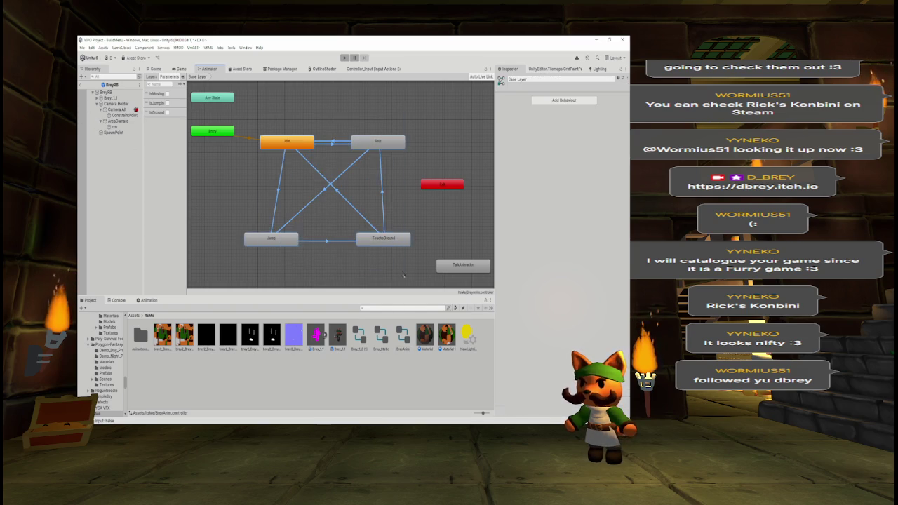
pyautogui.click(134, 316)
# - Paste the BreyAnim states into NewCharacterAnimator and move them clear of Any State
pyautogui.click(389, 368)
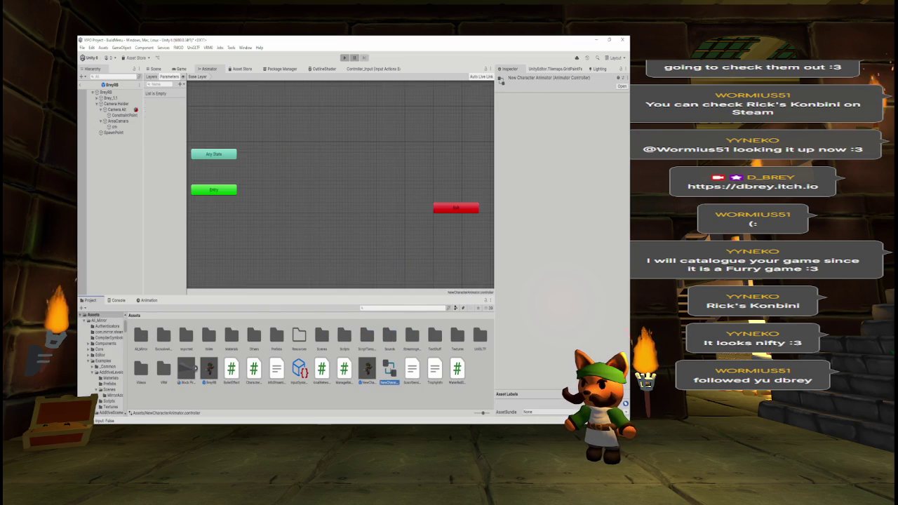
pyautogui.hotkey('ctrl', 'v')
pyautogui.moveTo(216, 154)
pyautogui.mouseDown()
pyautogui.moveTo(288, 177)
pyautogui.moveTo(294, 196)
pyautogui.mouseUp()
pyautogui.click(368, 222)
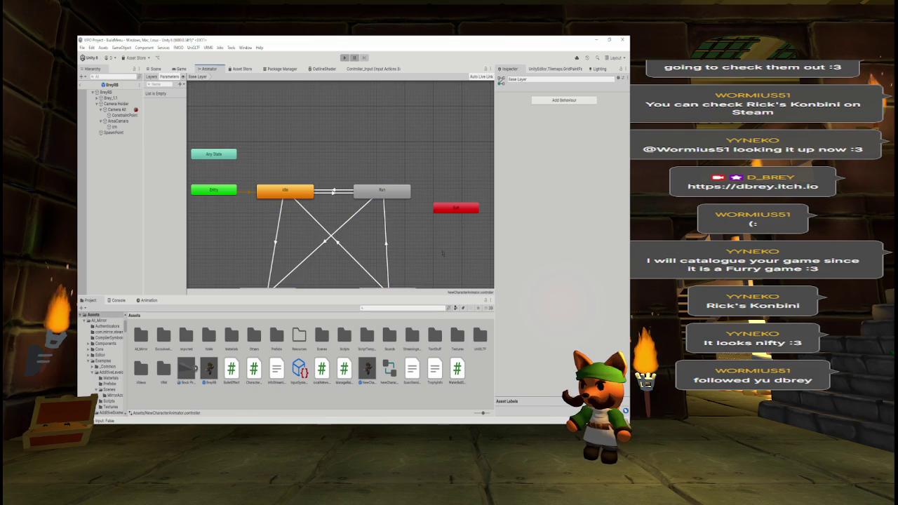
pyautogui.press('a')
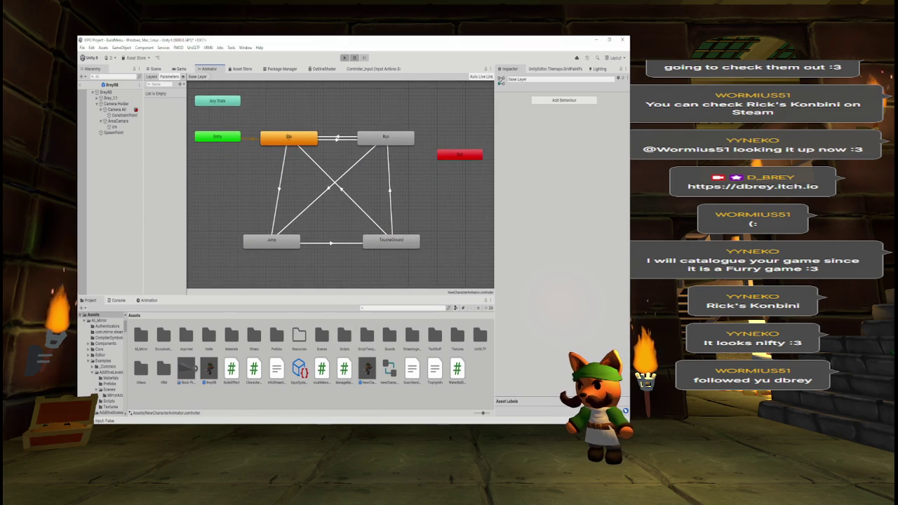
# - Check the Idle/Run transitions and compare against BreyAnim's parameter list
pyautogui.click(336, 139)
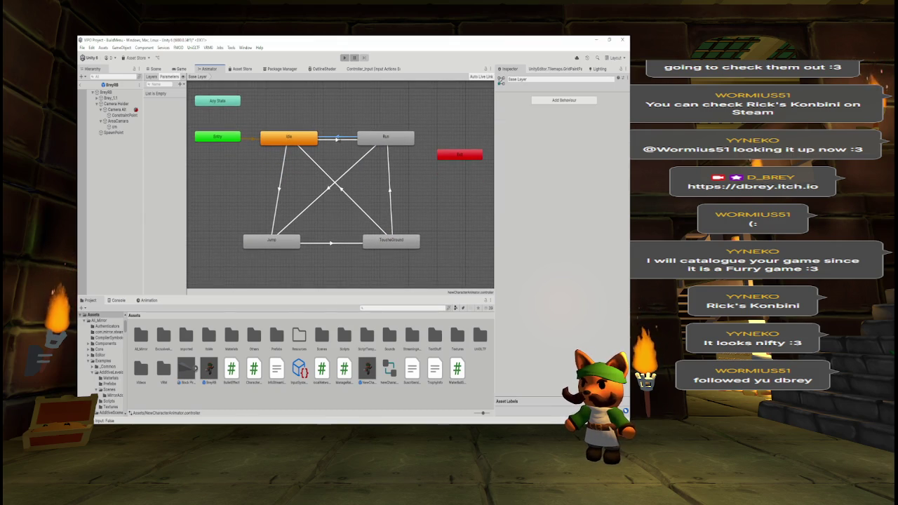
pyautogui.click(337, 140)
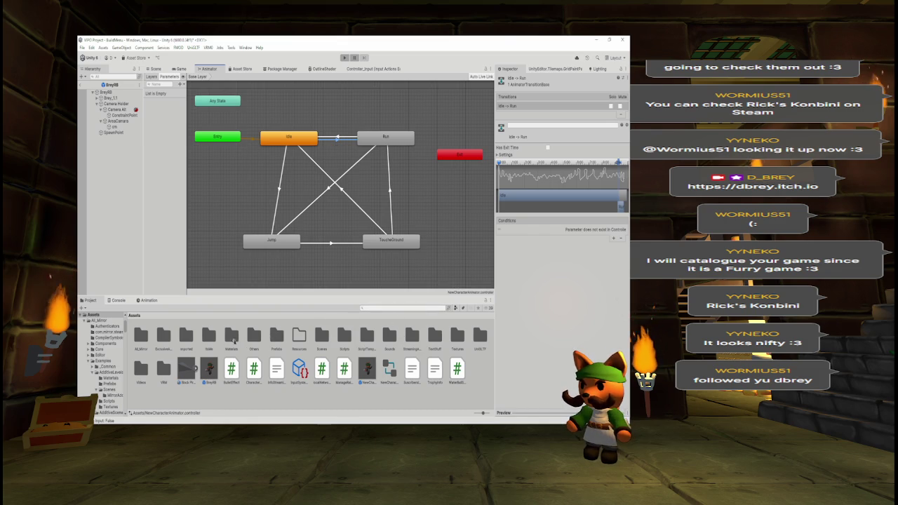
pyautogui.doubleClick(208, 337)
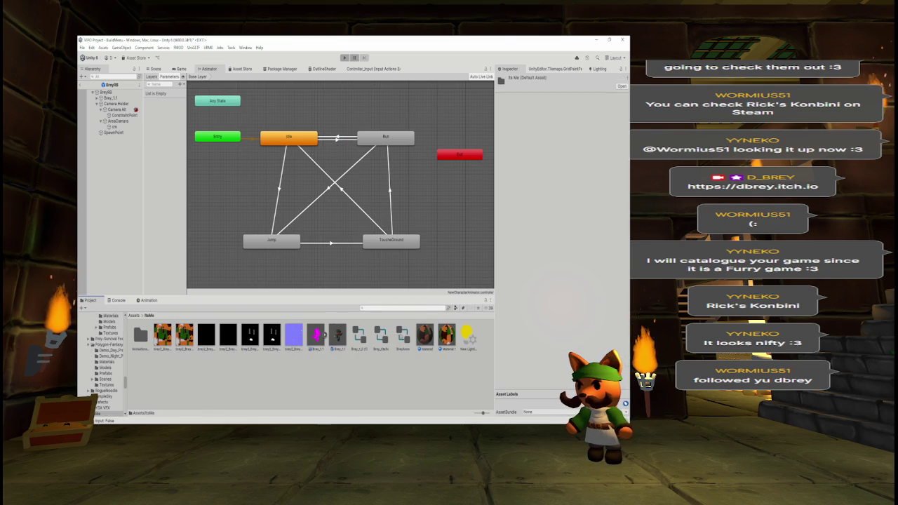
pyautogui.click(402, 337)
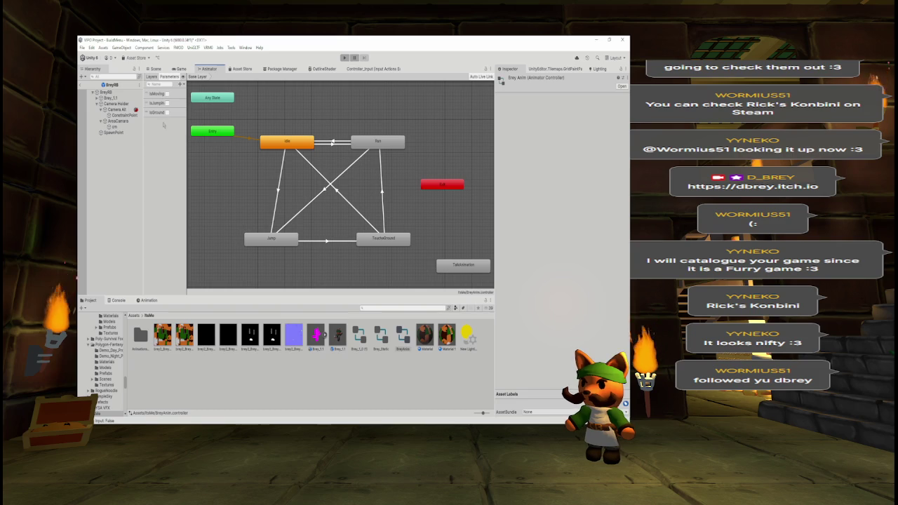
pyautogui.moveTo(187, 182); pyautogui.dragTo(211, 182)
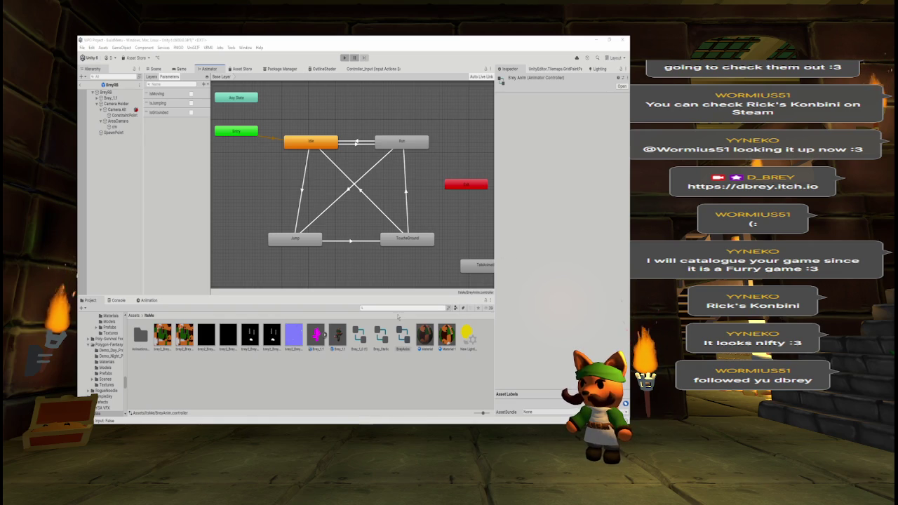
pyautogui.click(133, 315)
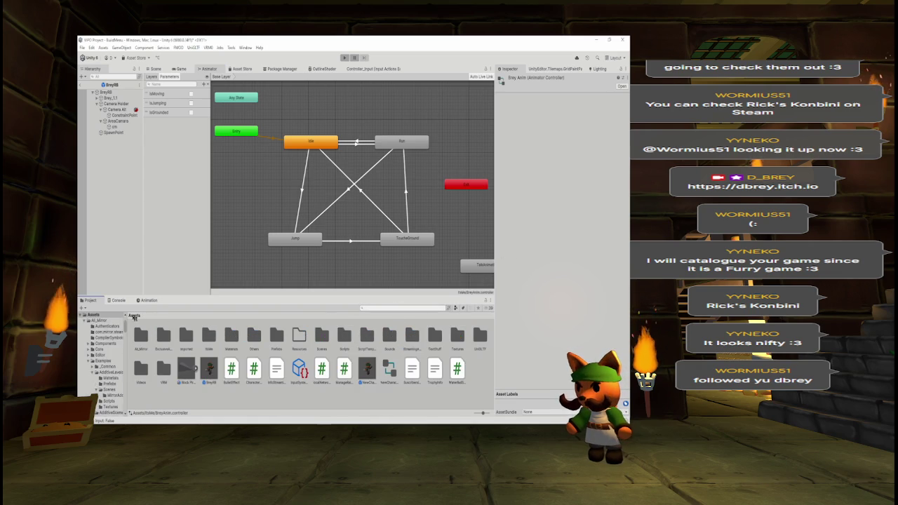
pyautogui.click(389, 370)
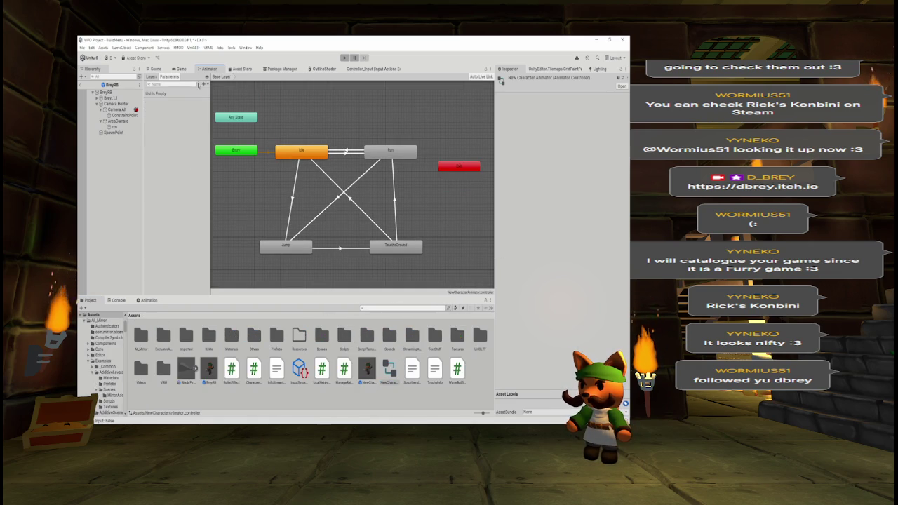
# - Add a Bool parameter named isMoving
pyautogui.click(205, 84)
pyautogui.click(208, 108)
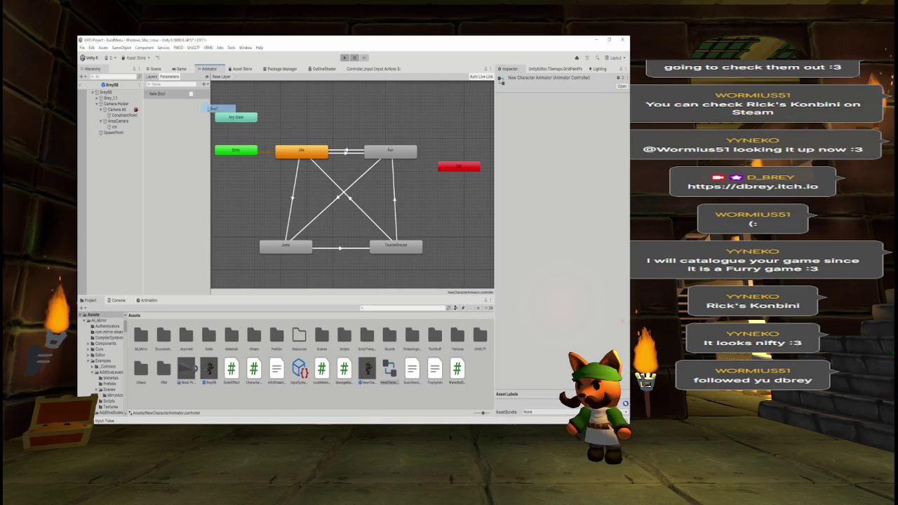
pyautogui.write('isMovi')
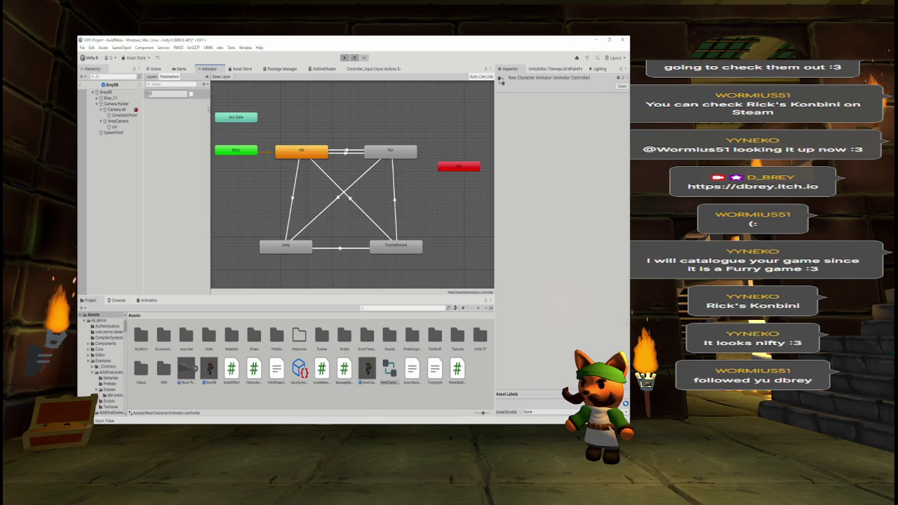
pyautogui.press('BackSpace')
pyautogui.press('BackSpace')
pyautogui.press('BackSpace')
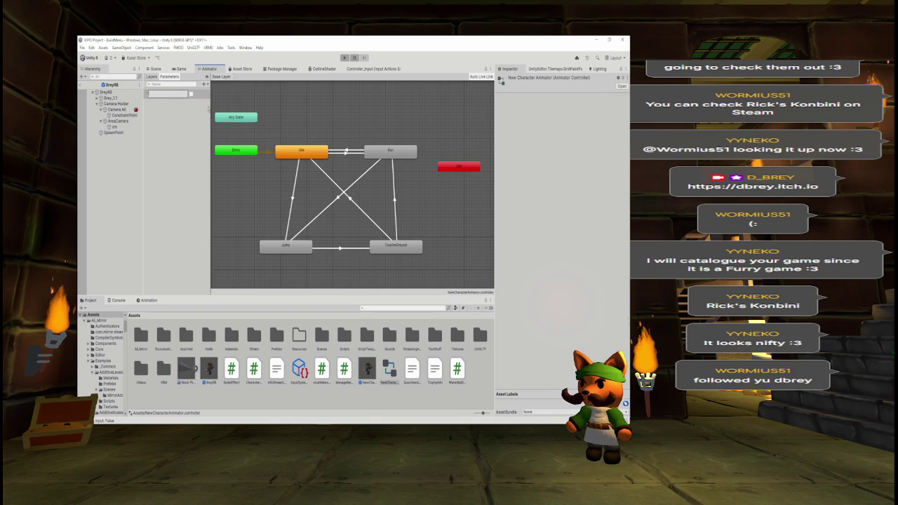
pyautogui.write('isMoving')
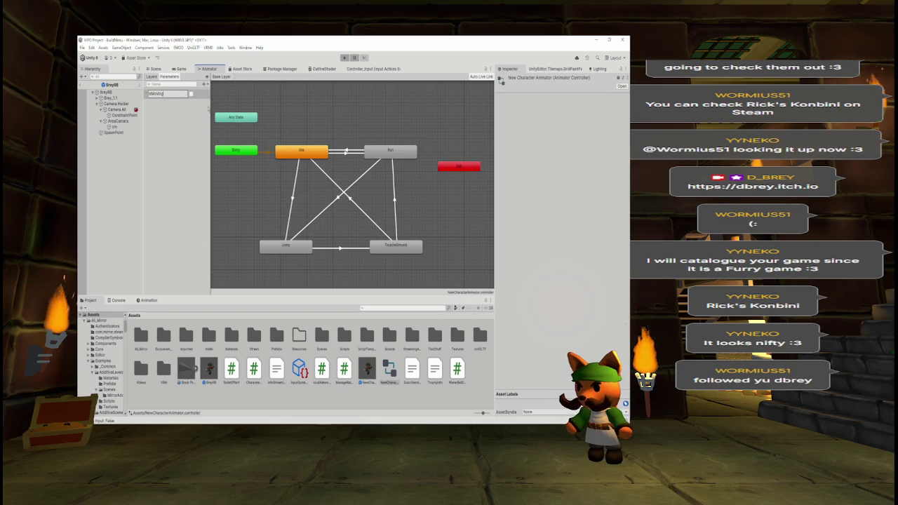
pyautogui.press('Return')
# - Add a second Bool parameter named isJumping
pyautogui.click(204, 85)
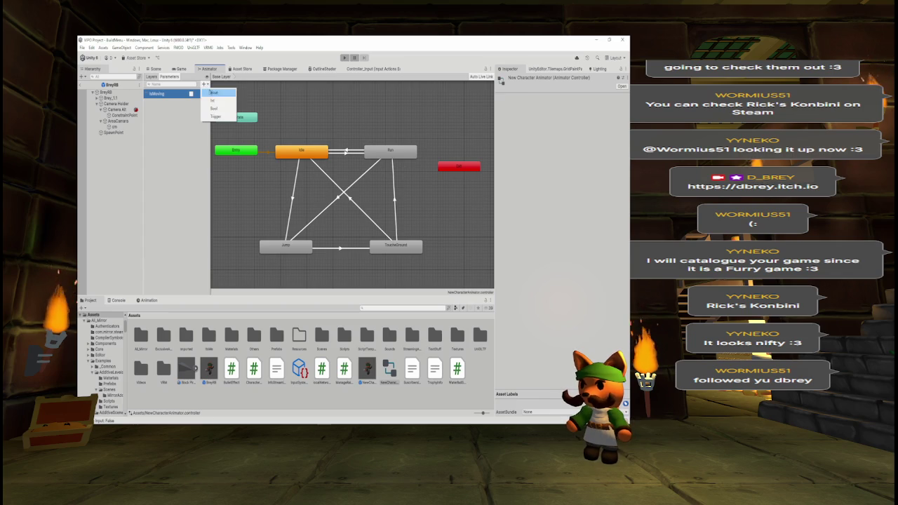
pyautogui.click(212, 108)
pyautogui.write('is')
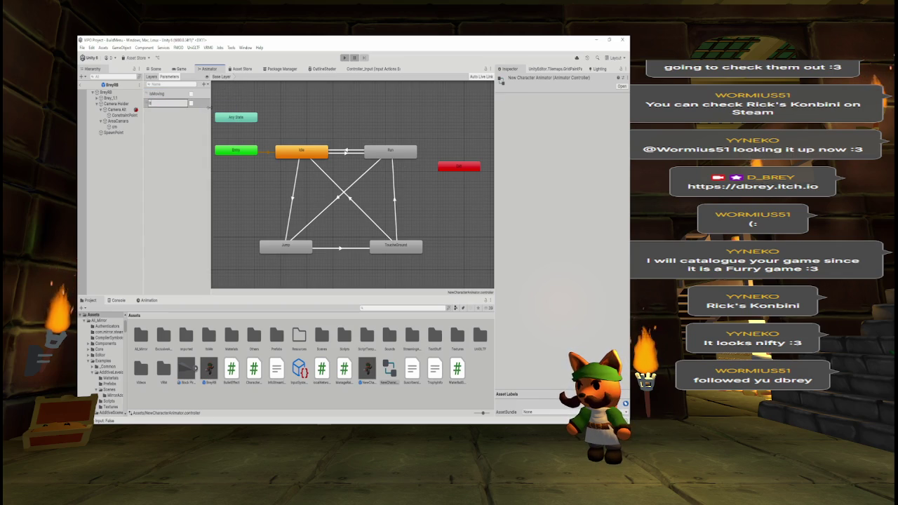
pyautogui.write('Jumping')
pyautogui.press('Return')
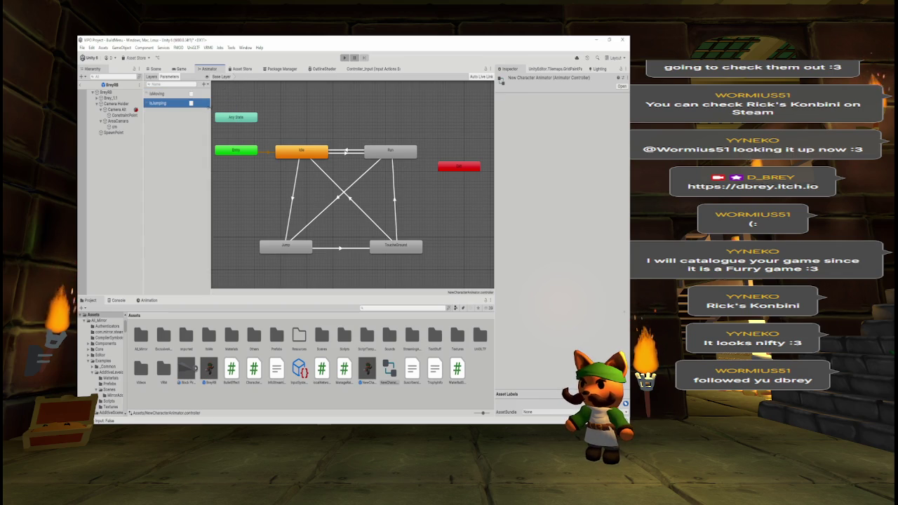
# - Add a third Bool parameter named isGrounded
pyautogui.click(204, 84)
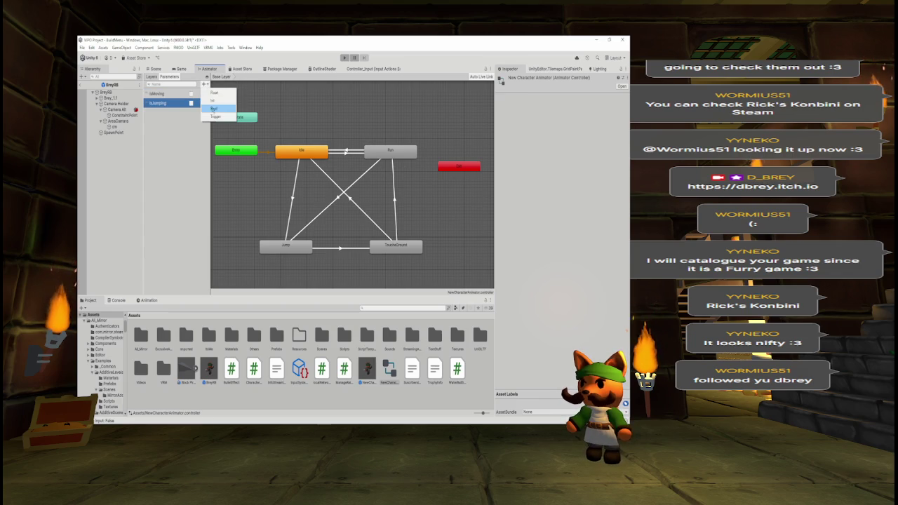
pyautogui.click(213, 108)
pyautogui.write('isGrounded')
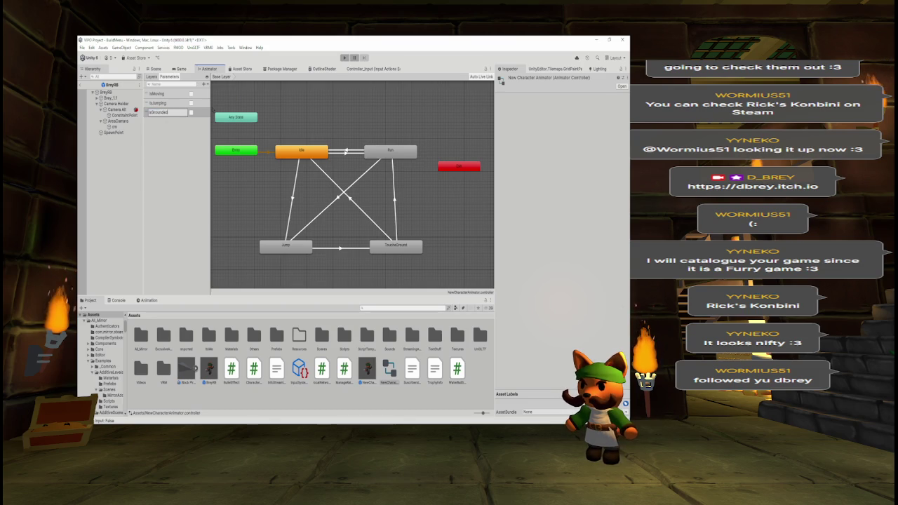
pyautogui.press('Return')
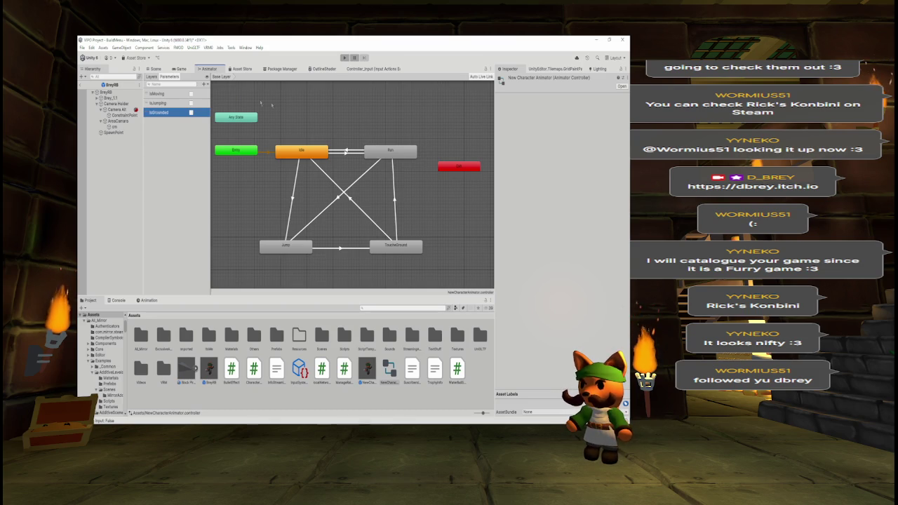
pyautogui.click(353, 154)
# - Review the conditions on the Idle-Run, TouchGround-Idle, Idle-Jump and Jump-TouchGround transitions, then show the Game view
pyautogui.click(348, 154)
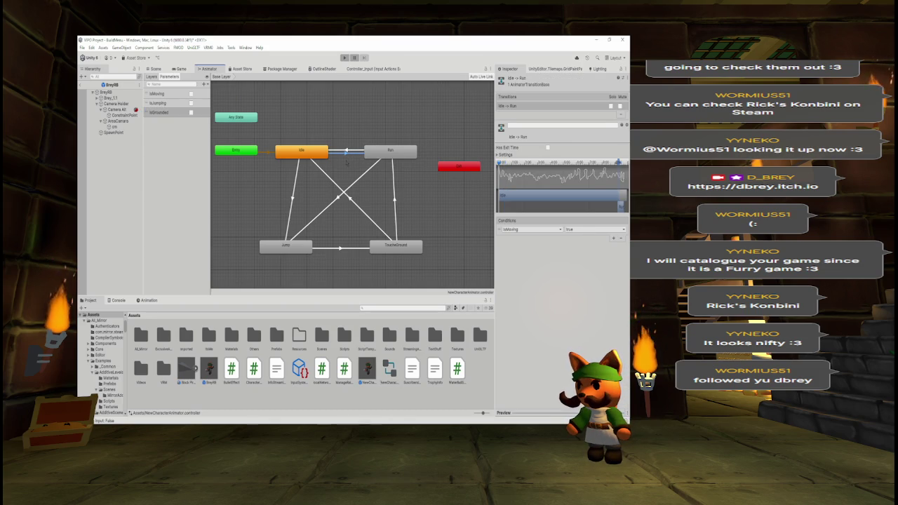
pyautogui.click(354, 202)
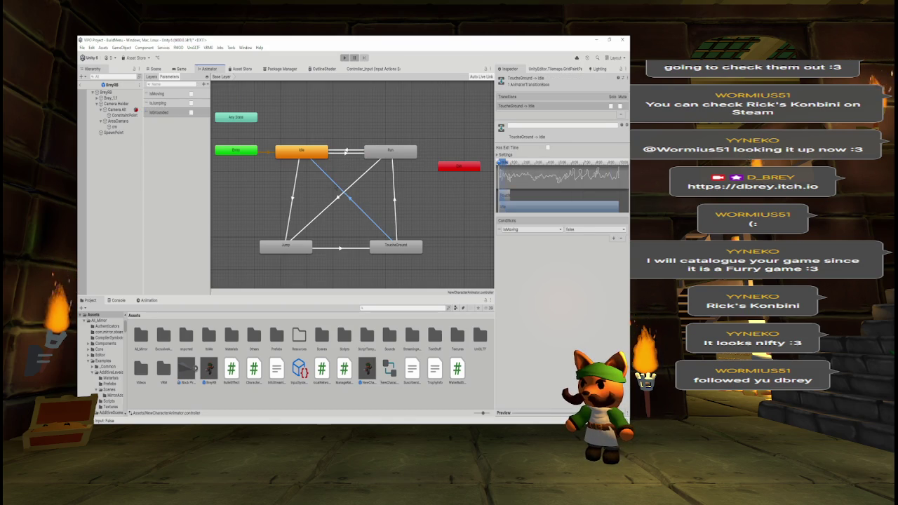
pyautogui.click(293, 203)
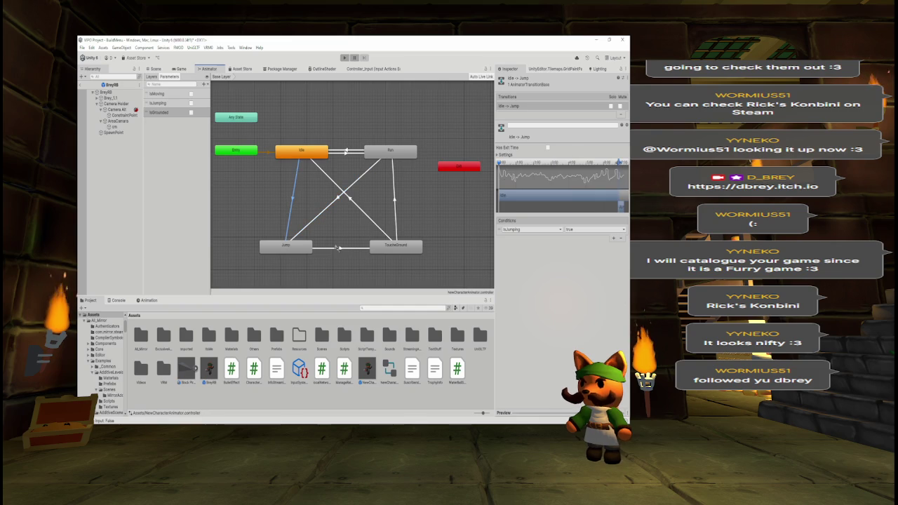
pyautogui.click(340, 247)
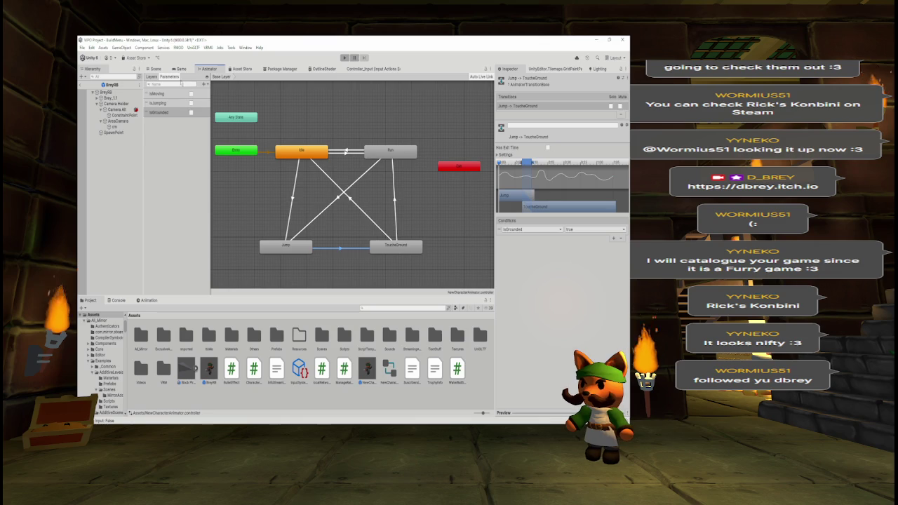
pyautogui.click(181, 69)
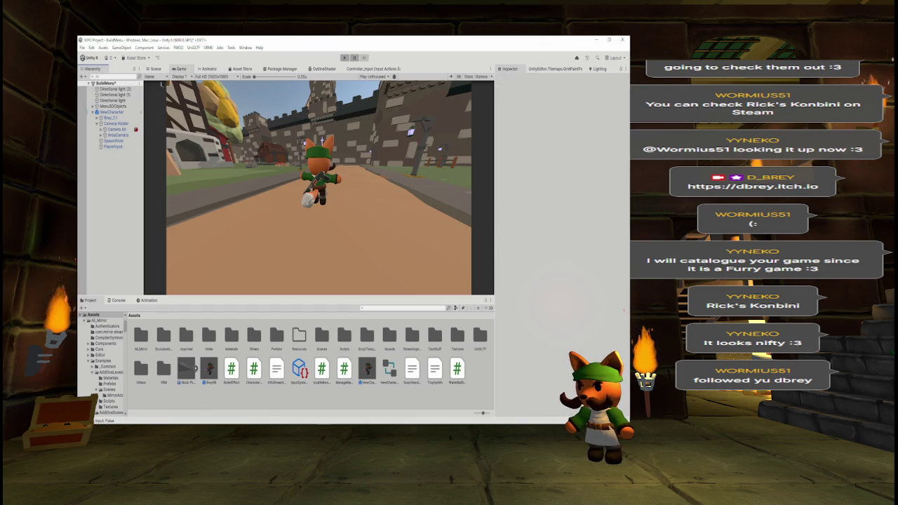
# - Inspect the NewCharacter components and Brey_1's Animator, then open the Scripts folder
pyautogui.click(112, 112)
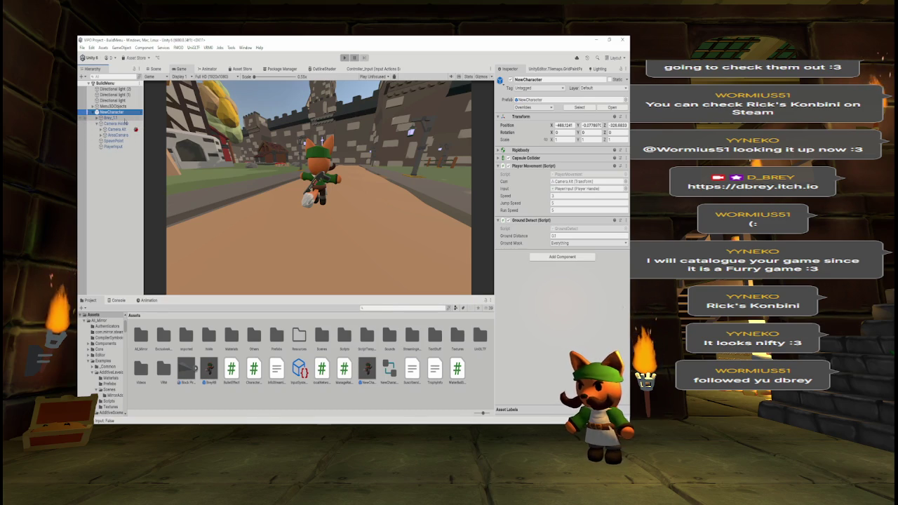
pyautogui.click(125, 119)
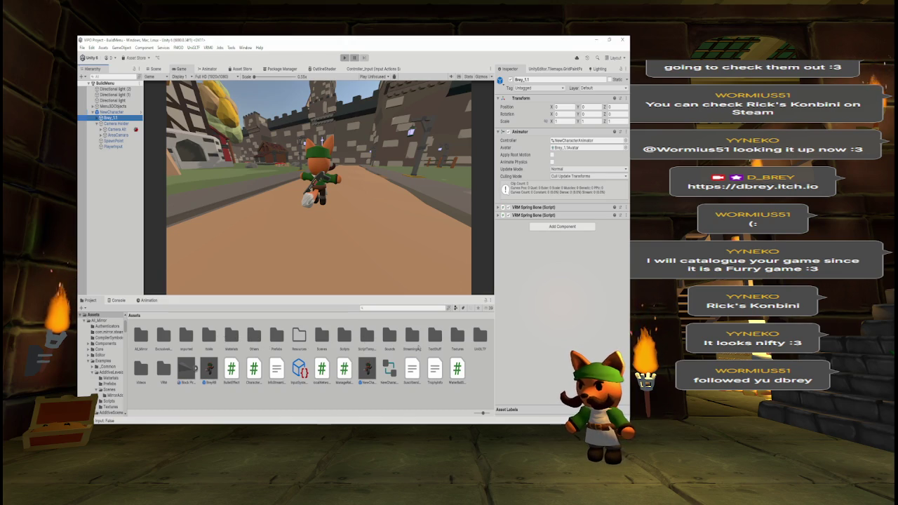
pyautogui.doubleClick(345, 339)
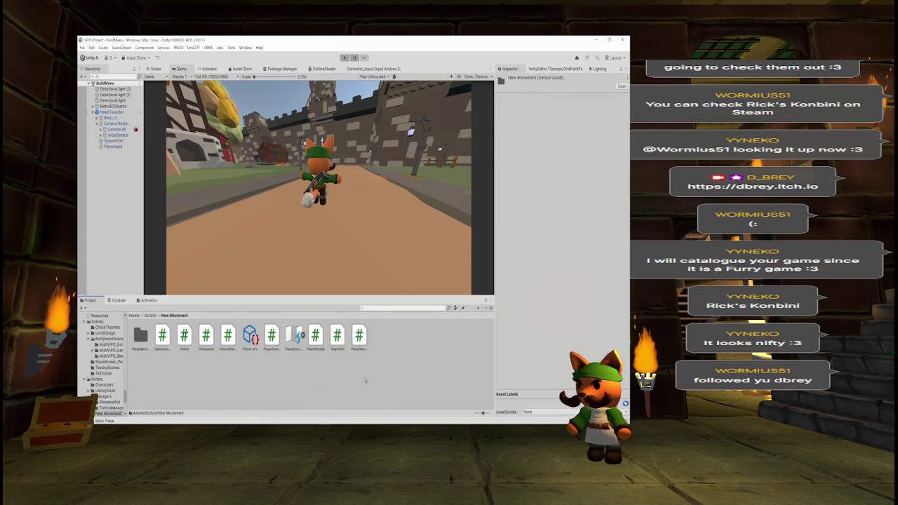
# - Create a new C# script named AnimationHandle in the New Movement folder
pyautogui.rightClick(406, 344)
pyautogui.moveTo(458, 147)
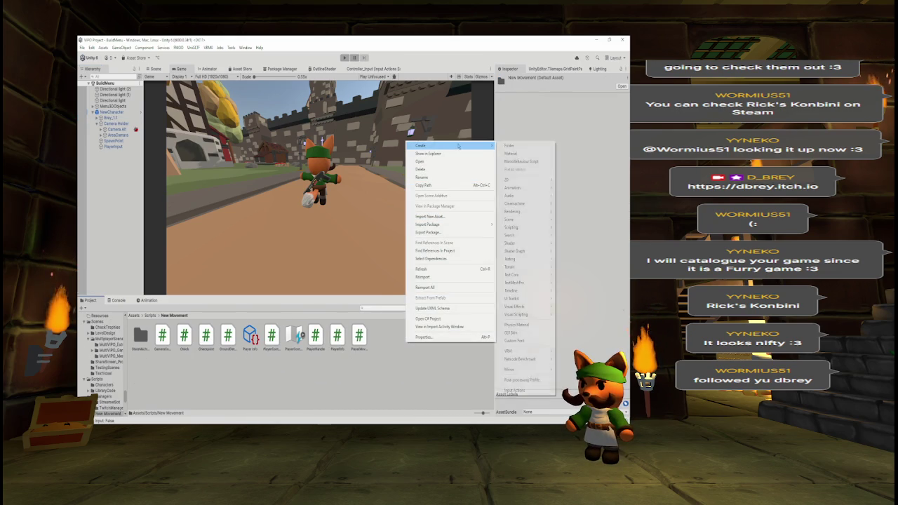
pyautogui.click(516, 162)
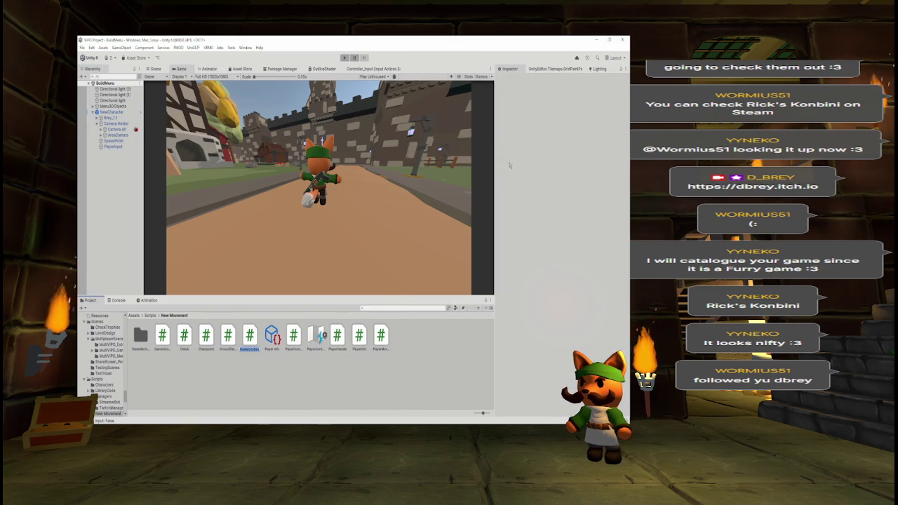
pyautogui.write('P')
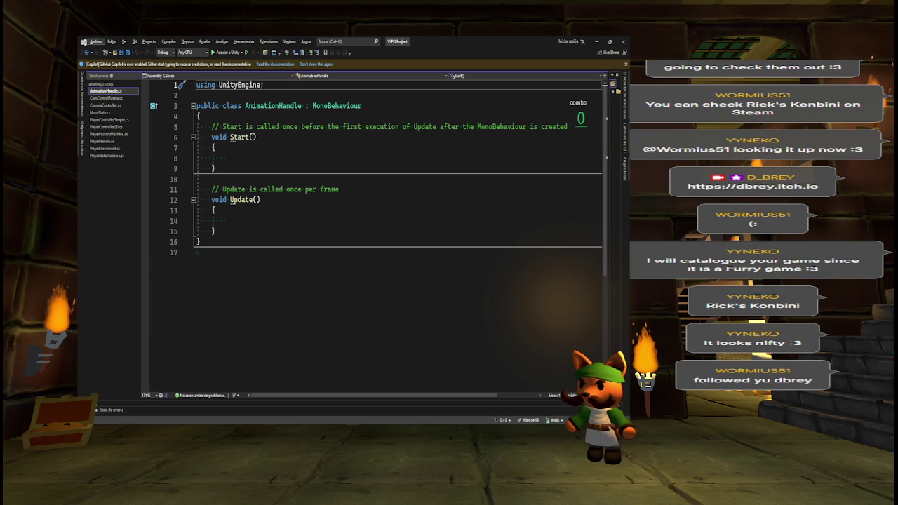
pyautogui.click(101, 112)
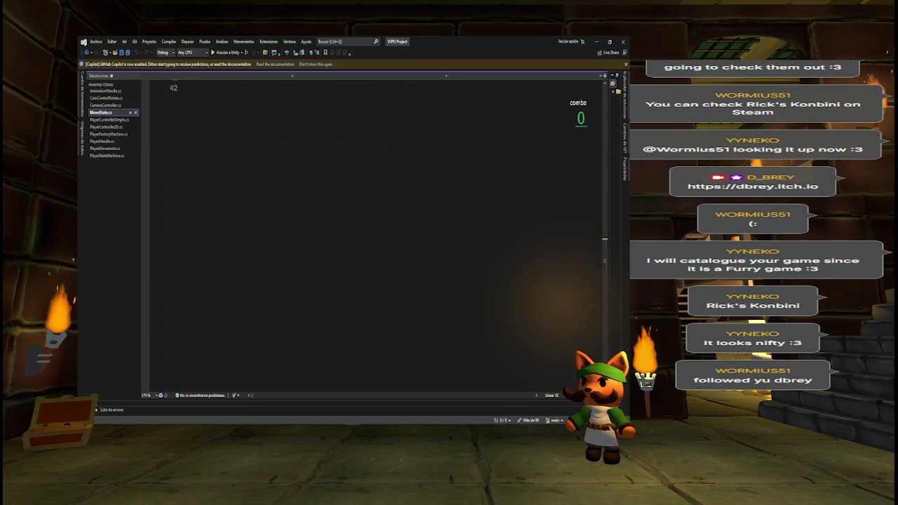
pyautogui.scroll(15, 379, 232)
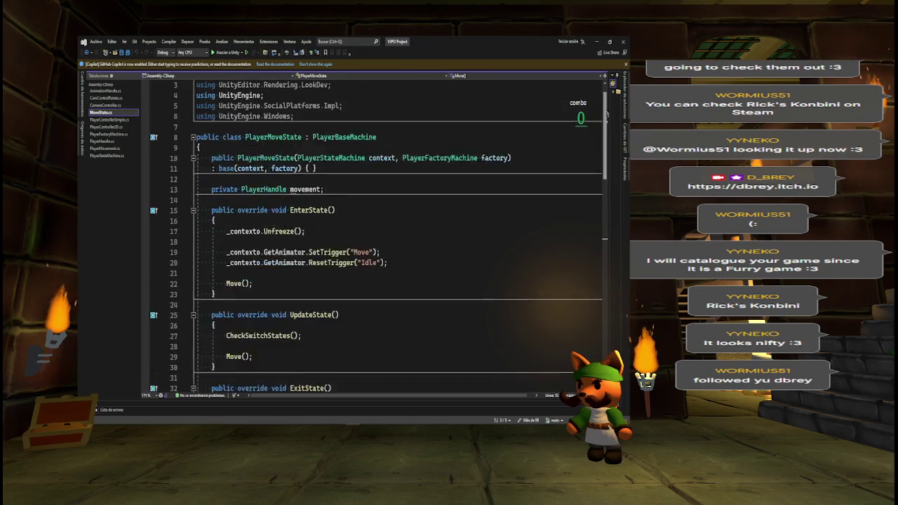
pyautogui.doubleClick(343, 157)
pyautogui.press('F12')
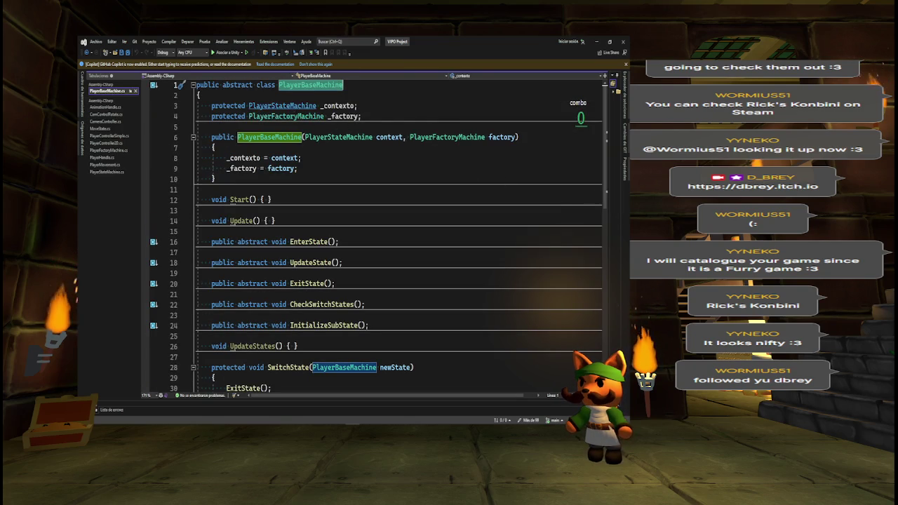
pyautogui.doubleClick(293, 106)
pyautogui.press('F12')
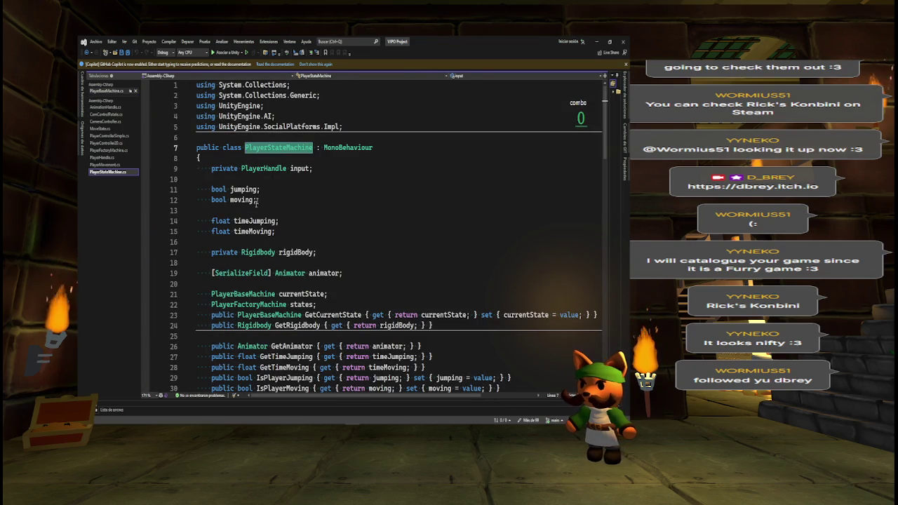
pyautogui.moveTo(209, 252)
pyautogui.mouseDown()
pyautogui.moveTo(322, 253)
pyautogui.moveTo(343, 273)
pyautogui.mouseUp()
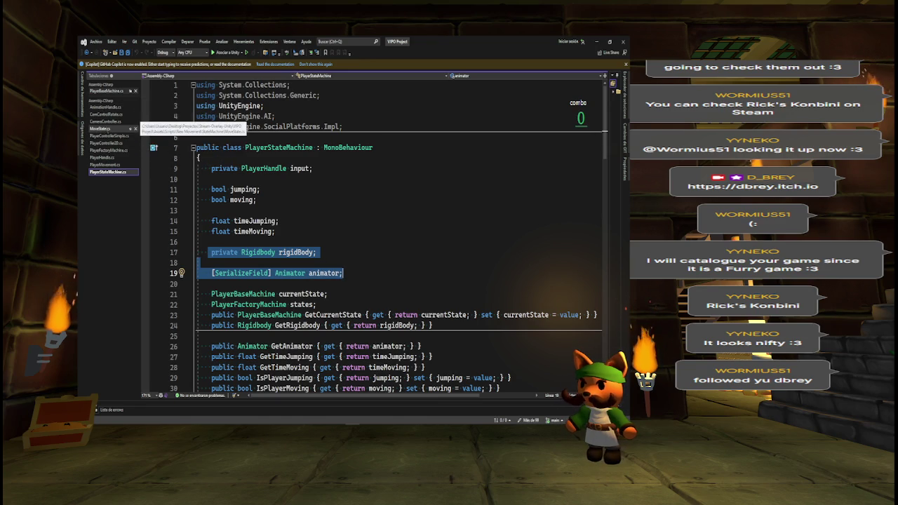
pyautogui.click(130, 107)
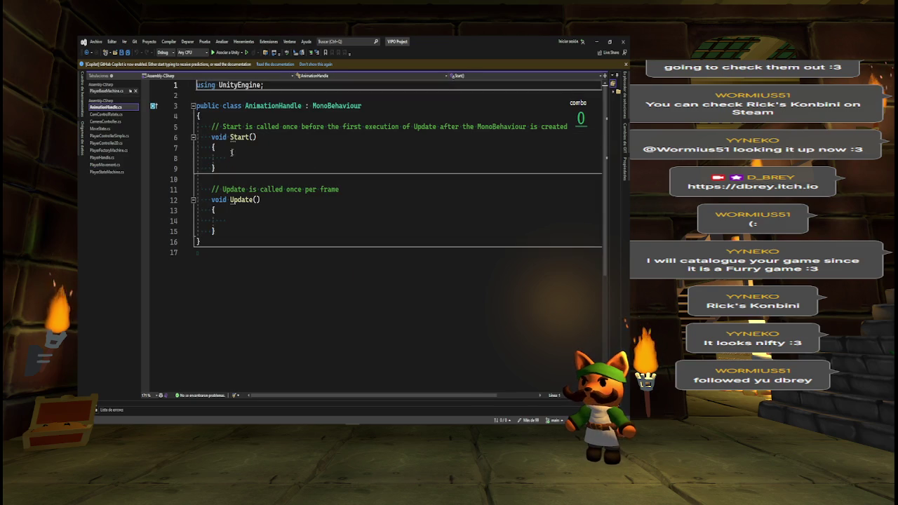
# - Paste the Rigidbody rigidBody and Animator animator fields, putting [SerializeField] only on rigidBody
pyautogui.press('Return')
pyautogui.press('Return')
pyautogui.write('private Rigidbody rigidBody;  [SerializeField] Animator animator;')
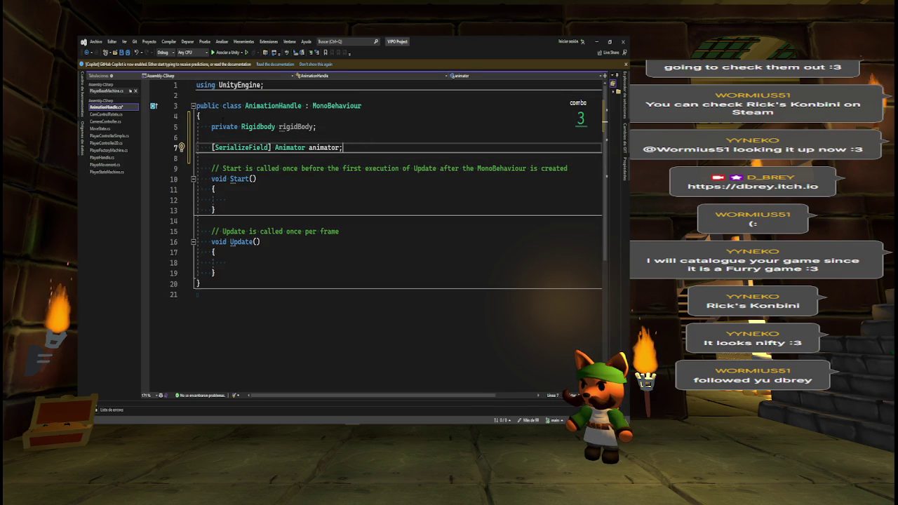
pyautogui.moveTo(212, 147); pyautogui.dragTo(270, 147)
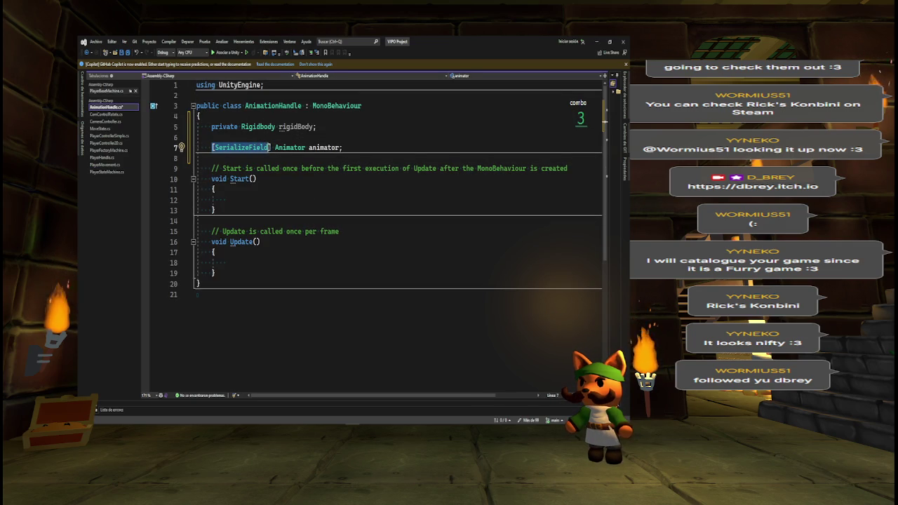
pyautogui.hotkey('ctrl', 'x')
pyautogui.doubleClick(225, 127)
pyautogui.hotkey('ctrl', 'v')
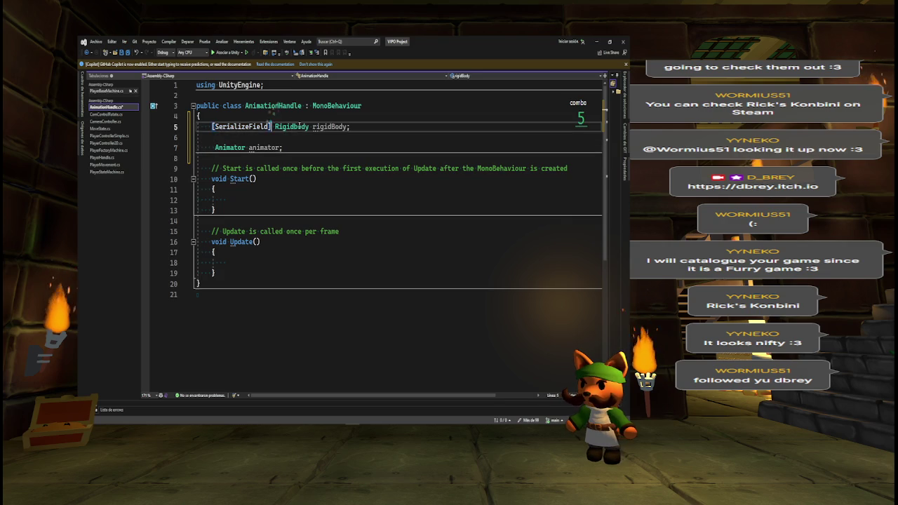
pyautogui.click(213, 147)
pyautogui.press('Delete')
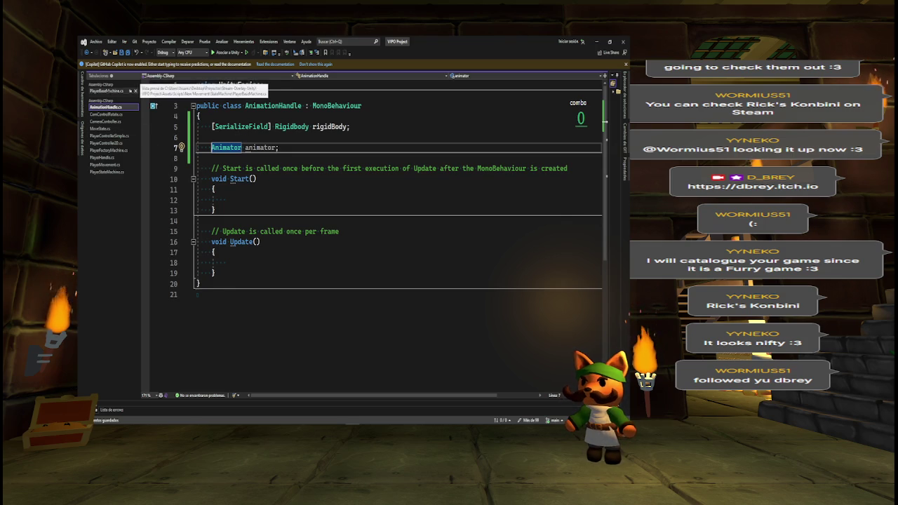
pyautogui.click(105, 90)
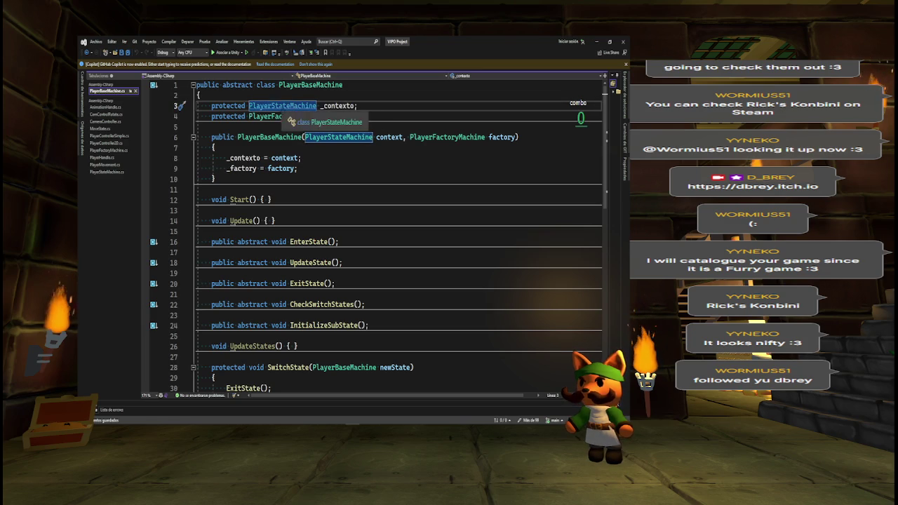
# - Go to the PlayerStateMachine definition and search its input field's uses down through Update()
pyautogui.press('F12')
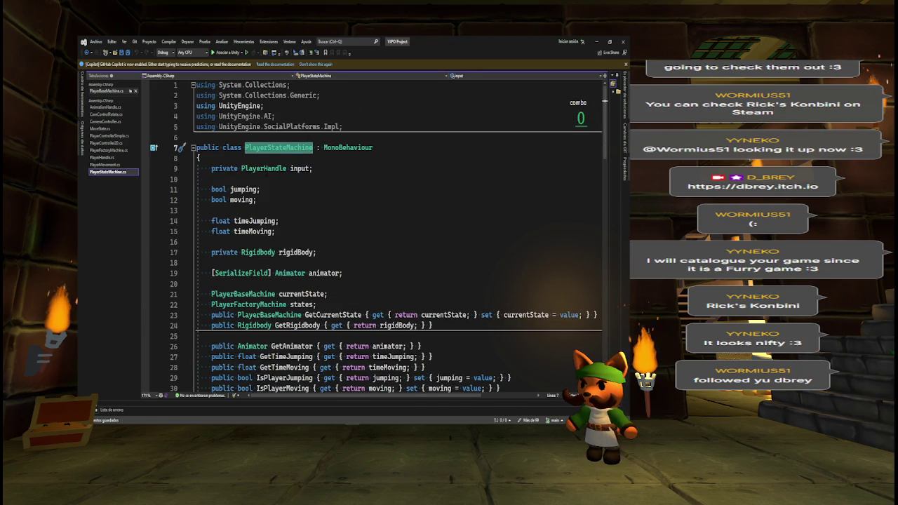
pyautogui.click(300, 168)
pyautogui.hotkey('ctrl', 'f')
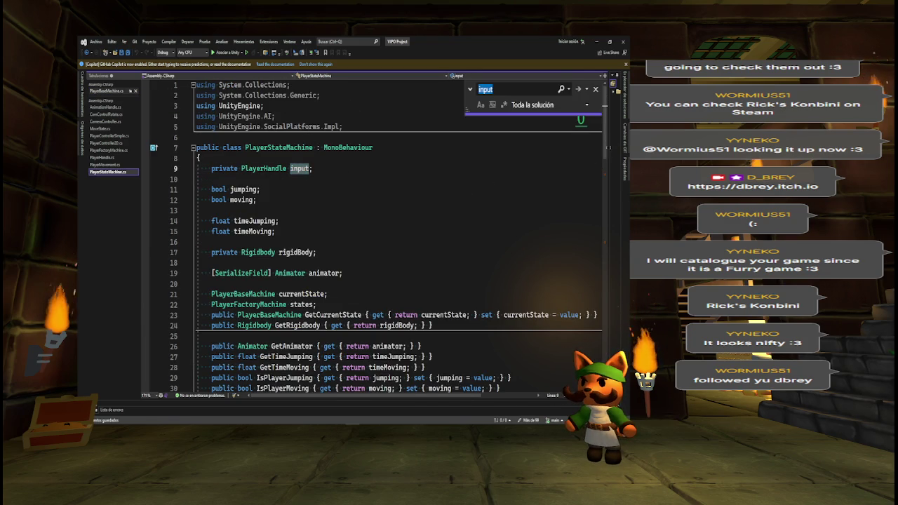
pyautogui.scroll(-2, 606, 162)
pyautogui.scroll(-3, 606, 163)
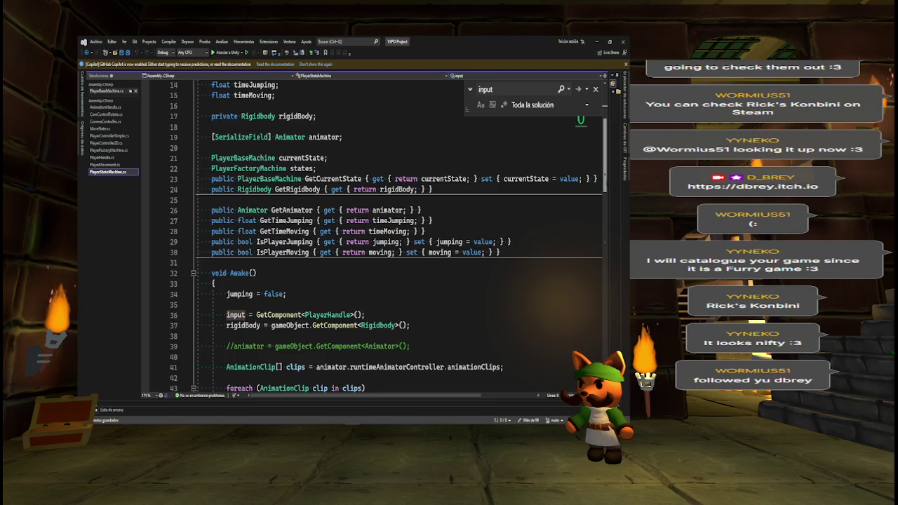
pyautogui.scroll(-10, 606, 163)
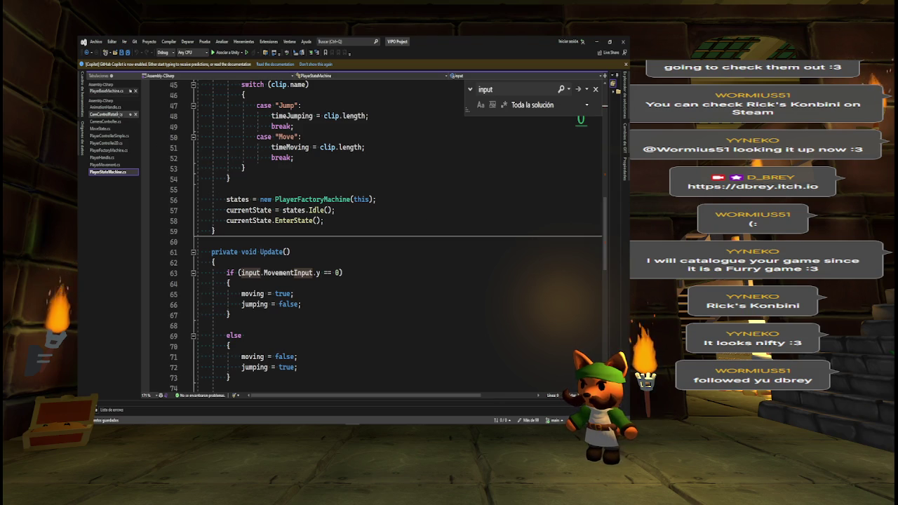
pyautogui.click(105, 106)
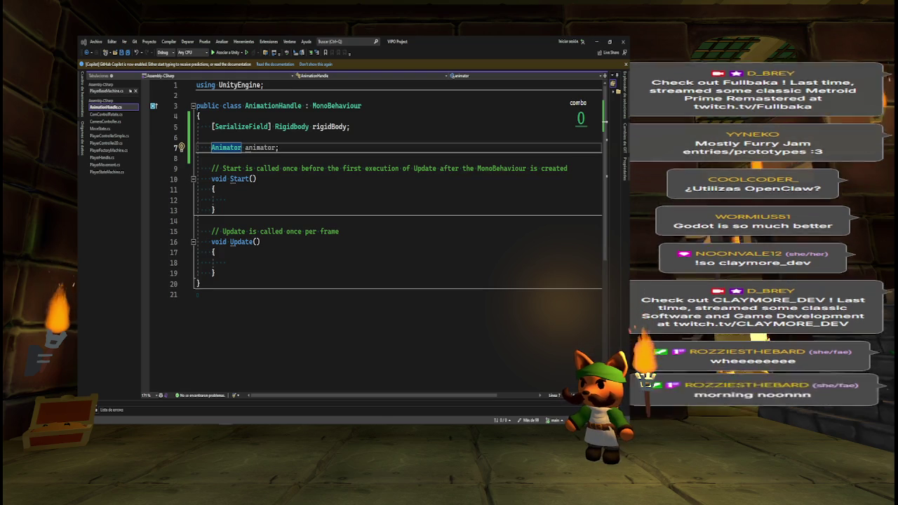
# - Switch from Visual Studio to the itch.io game window
pyautogui.hotkey('alt', 'Tab')
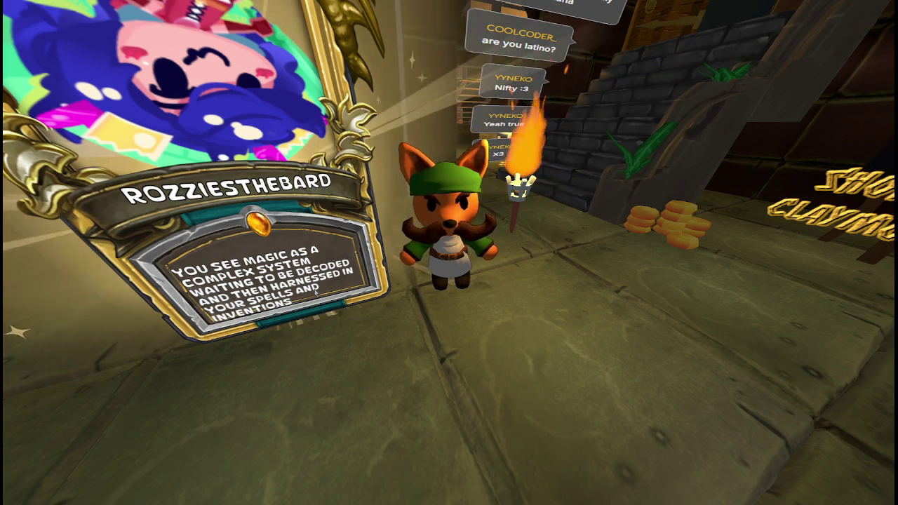
# - Run the fox past the coins, up the stairs, and down the corridor toward the chest and wall screen
pyautogui.press('w')
pyautogui.press('s')
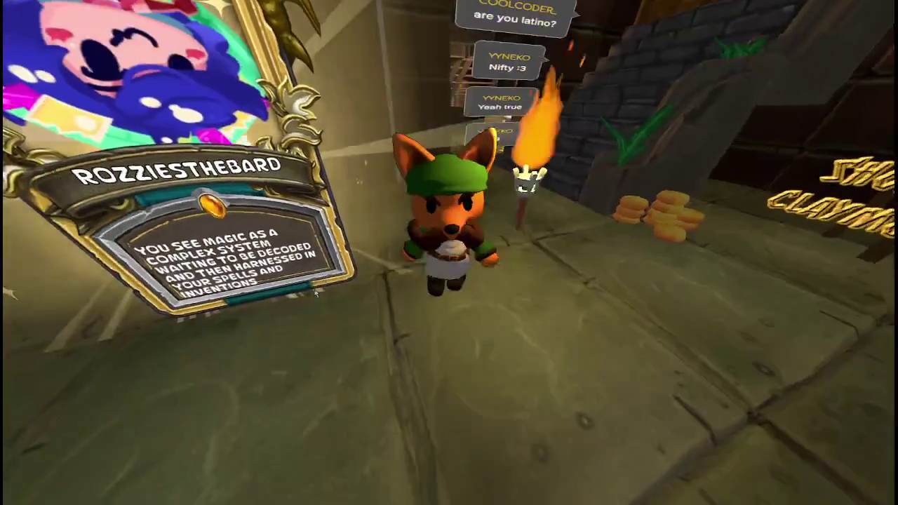
pyautogui.press('w')
pyautogui.press('d')
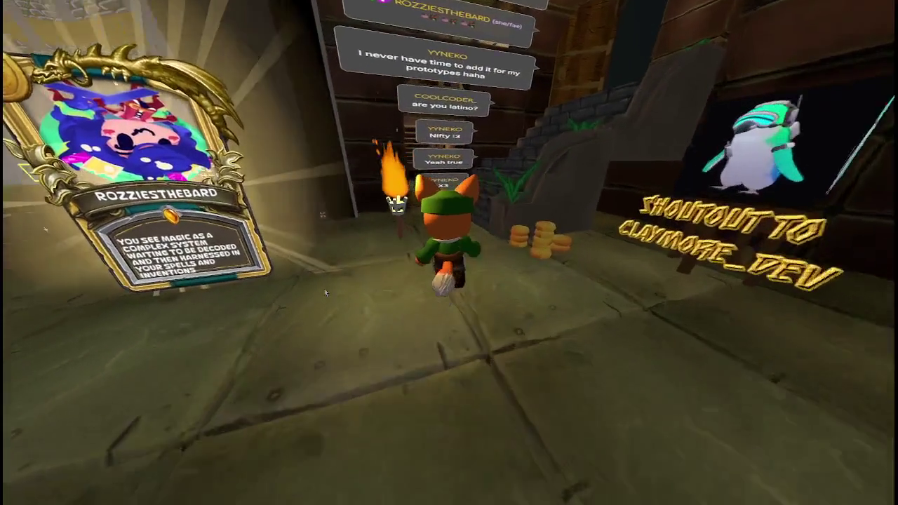
pyautogui.press('w')
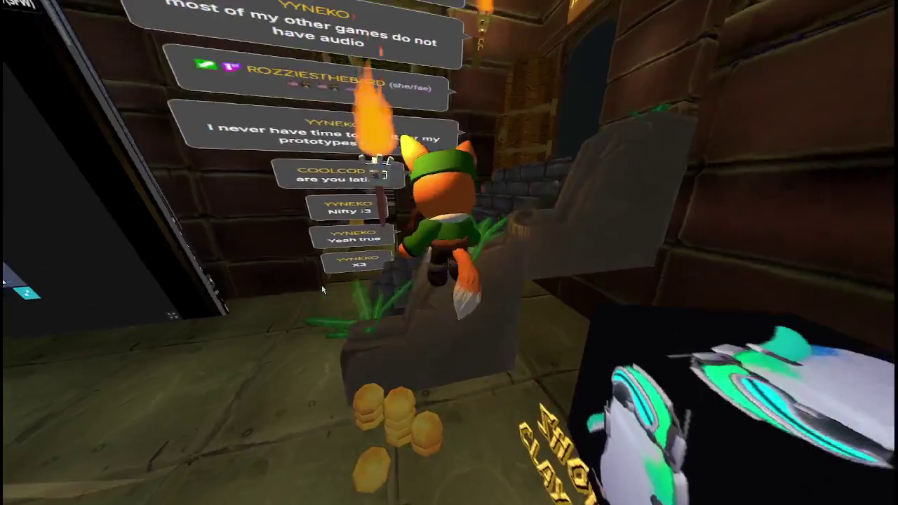
pyautogui.press('s')
pyautogui.press('w')
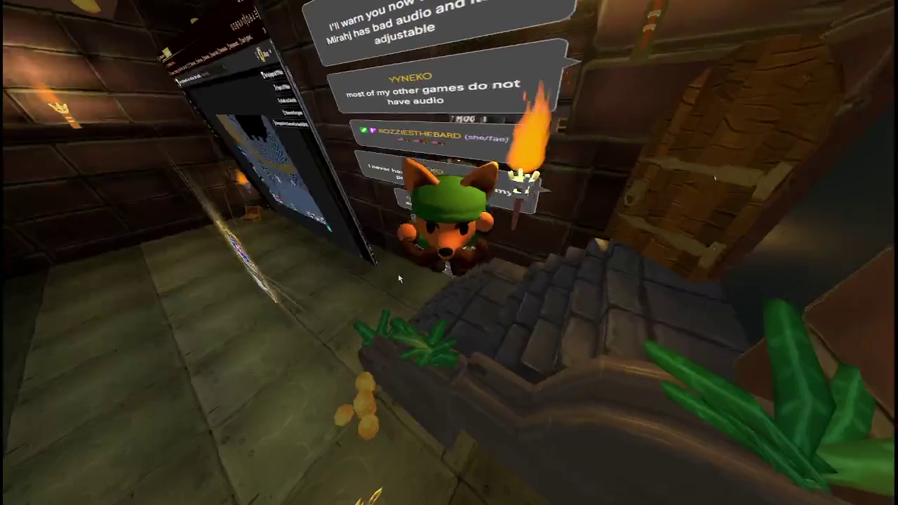
pyautogui.press('w')
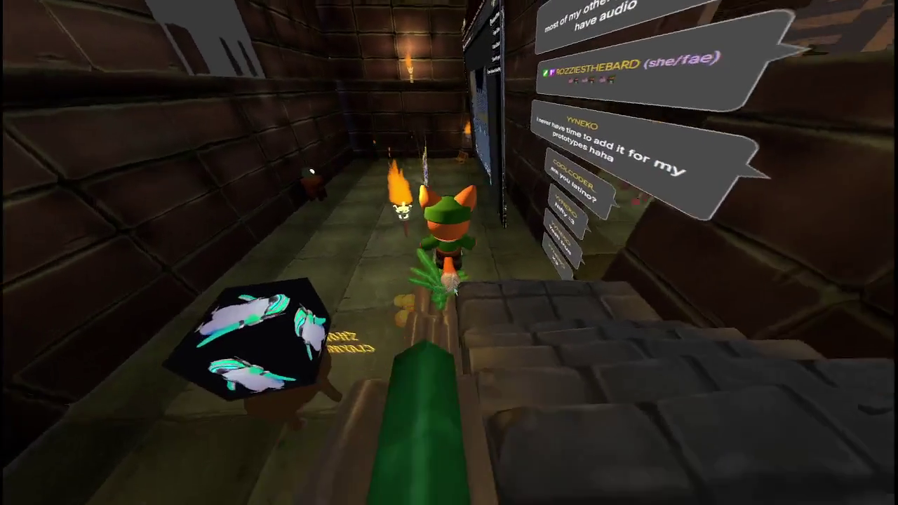
pyautogui.press('w')
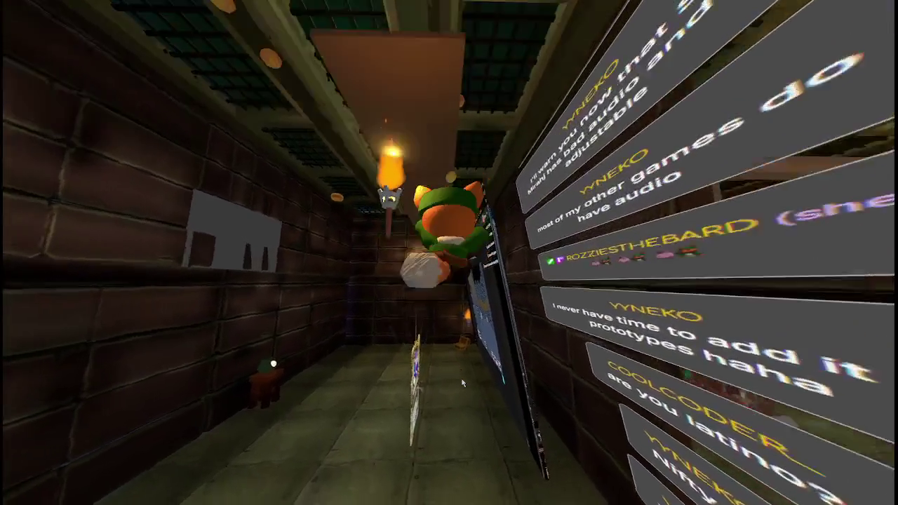
pyautogui.press('w')
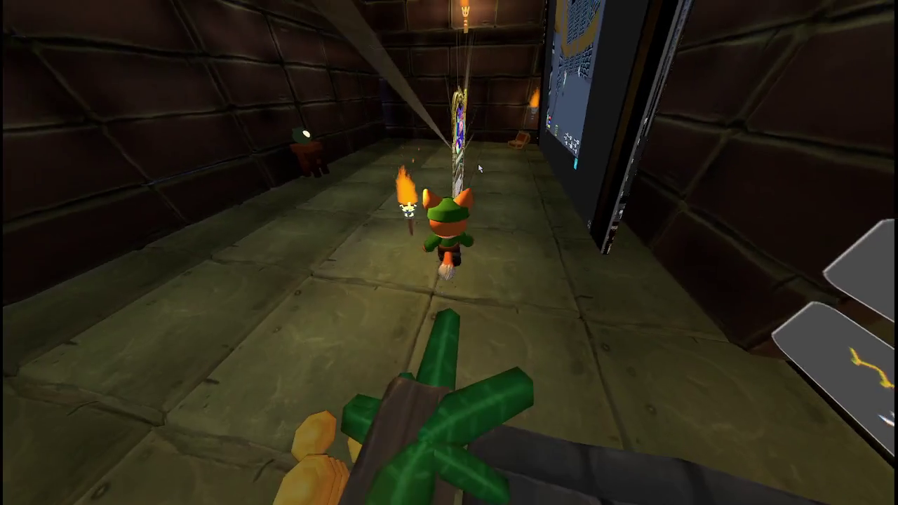
pyautogui.press('w')
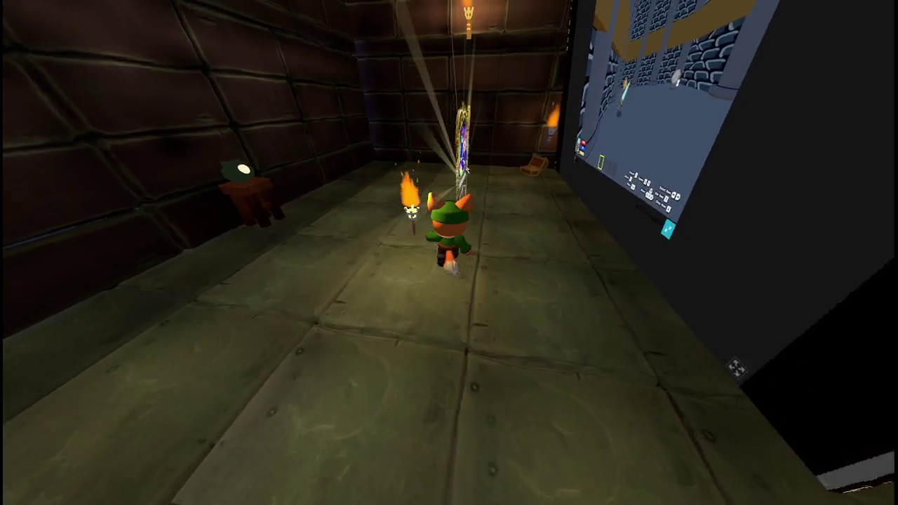
pyautogui.press('w')
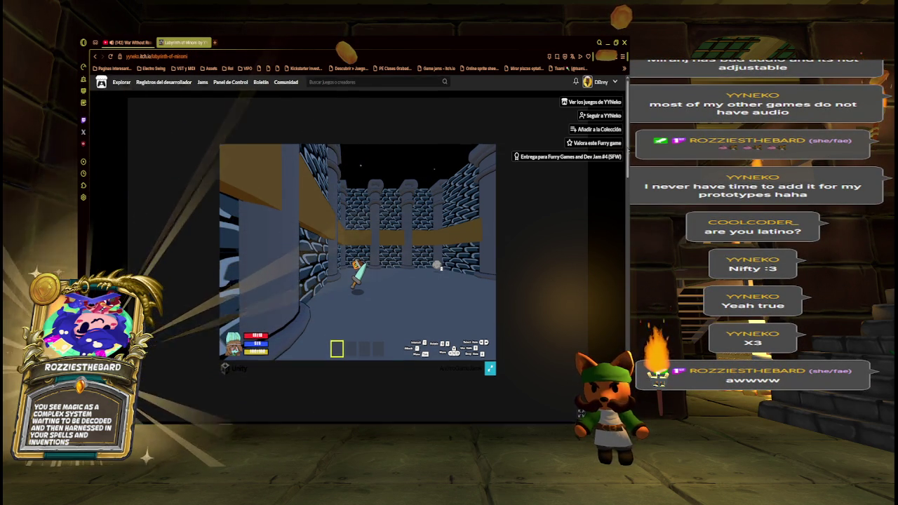
pyautogui.scroll(-5, 358, 281)
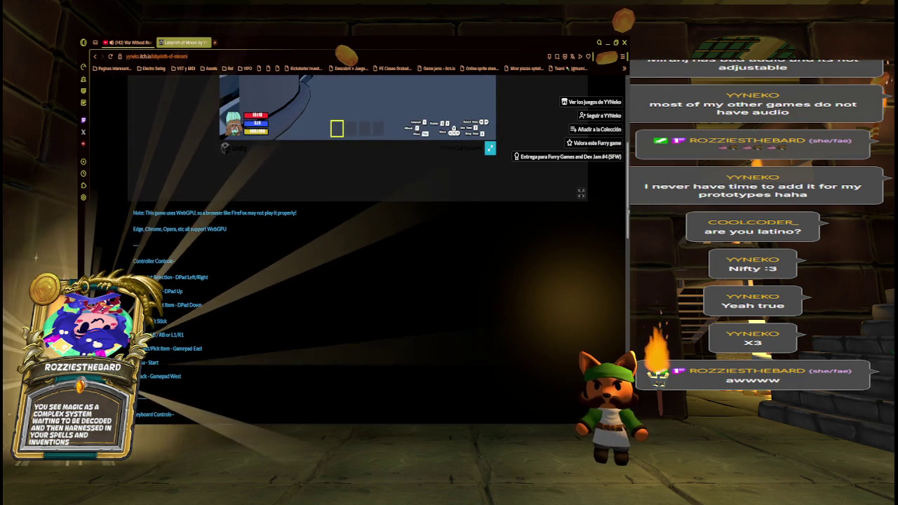
pyautogui.scroll(-4, 358, 246)
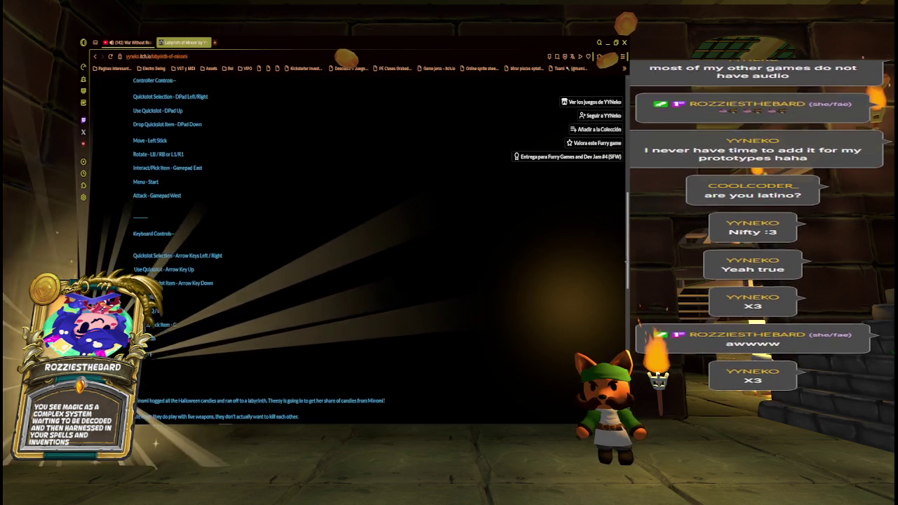
pyautogui.scroll(-2, 358, 246)
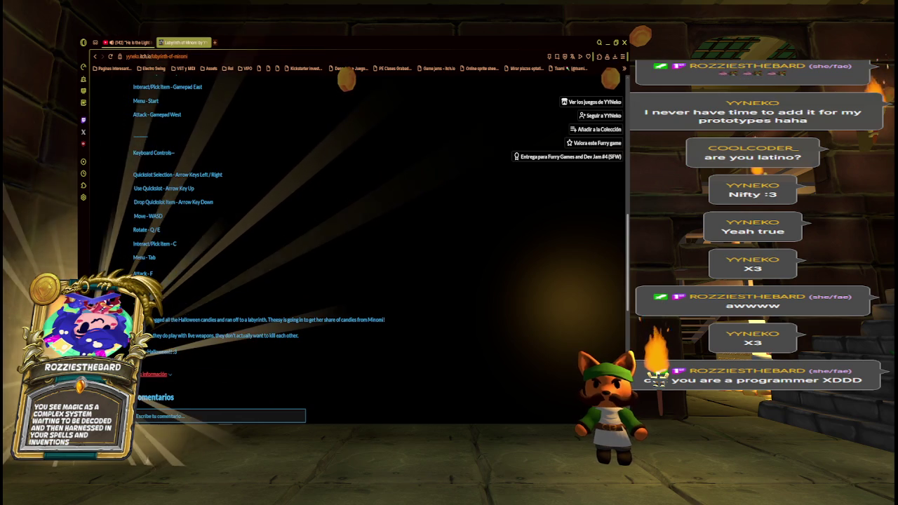
pyautogui.scroll(2, 623, 250)
pyautogui.scroll(6, 623, 250)
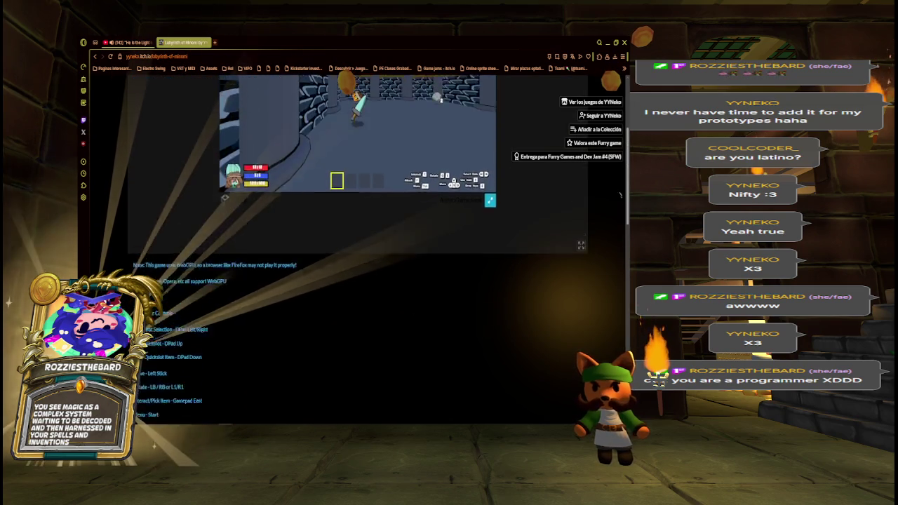
pyautogui.scroll(-1, 623, 250)
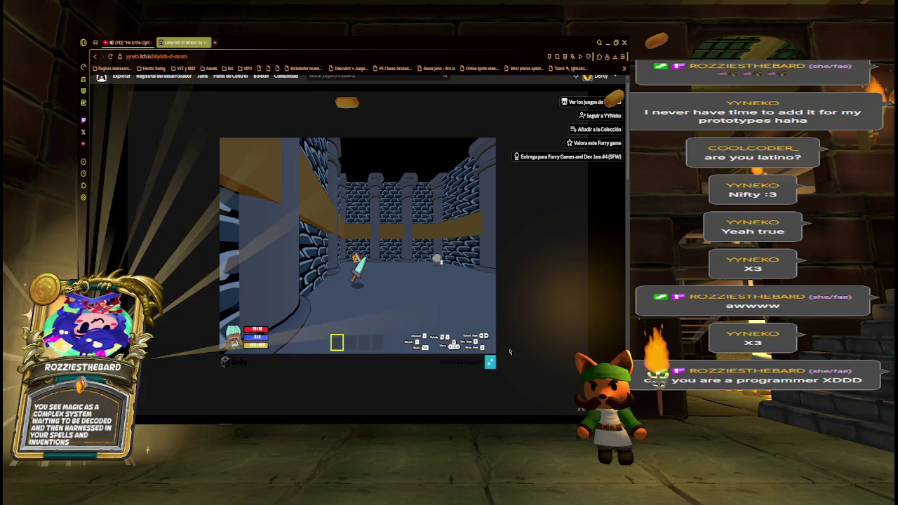
pyautogui.click(490, 362)
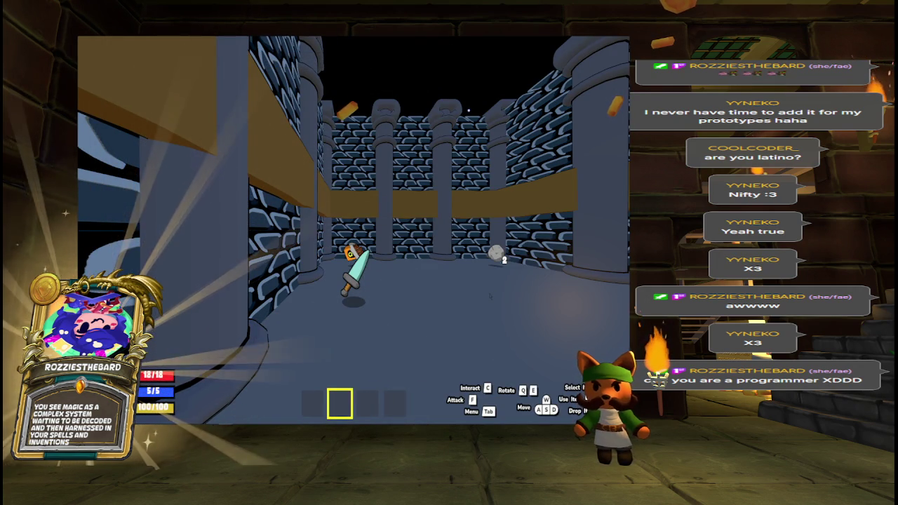
# - Walk into the pillared room and down the long corridor toward the sword
pyautogui.press('q')
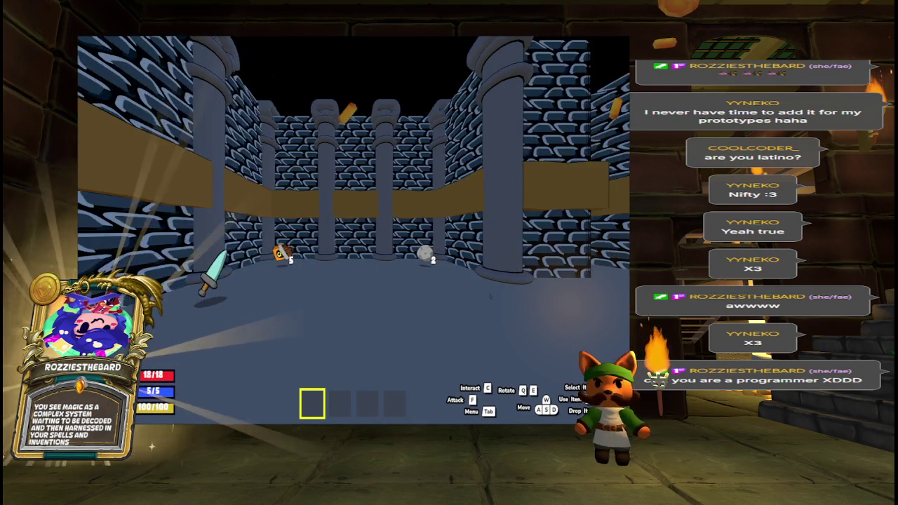
pyautogui.press('e')
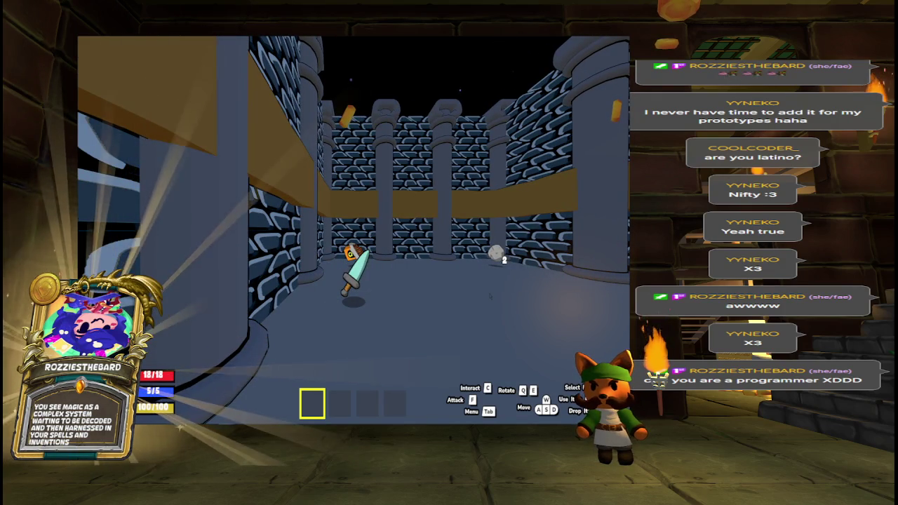
pyautogui.press('w')
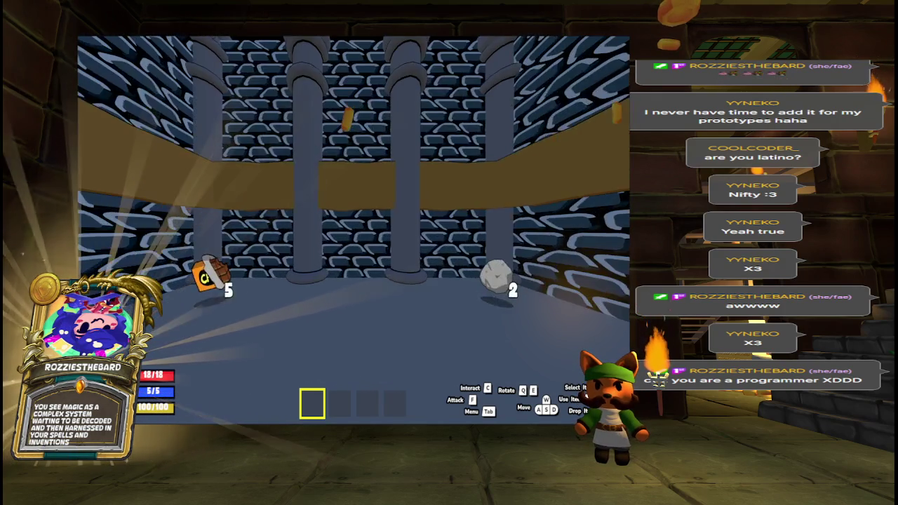
pyautogui.press('s')
pyautogui.press('e')
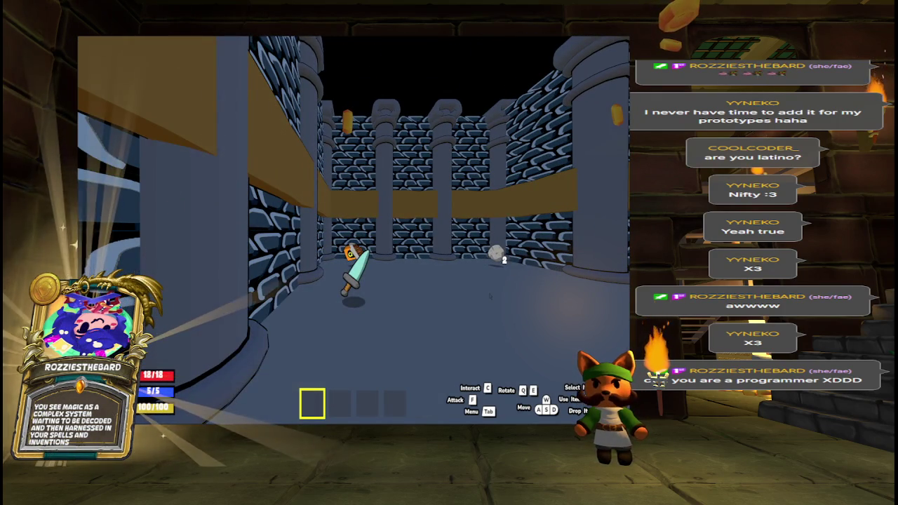
pyautogui.press('e')
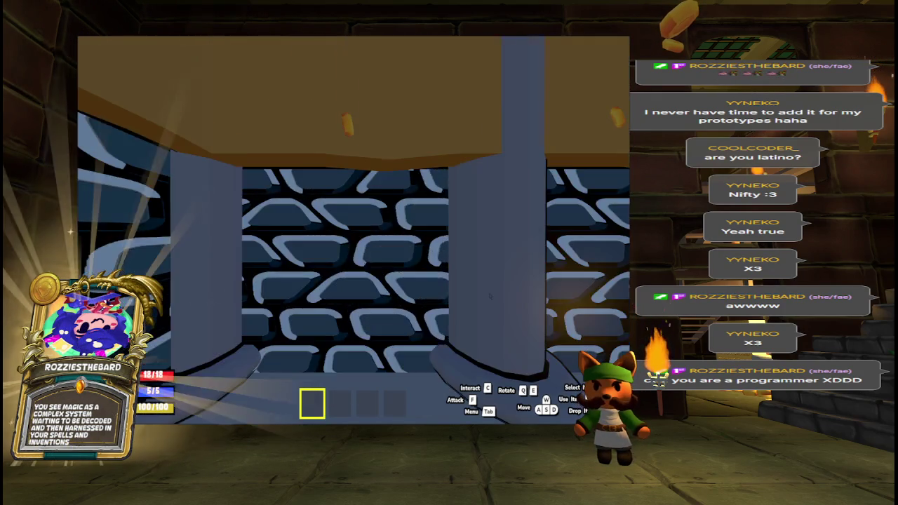
pyautogui.press('q')
pyautogui.press('e')
pyautogui.press('q')
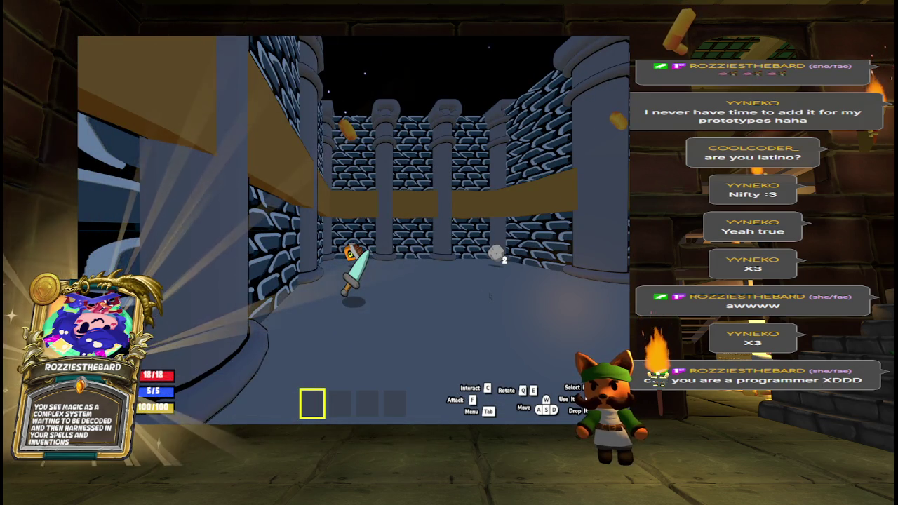
pyautogui.press('w')
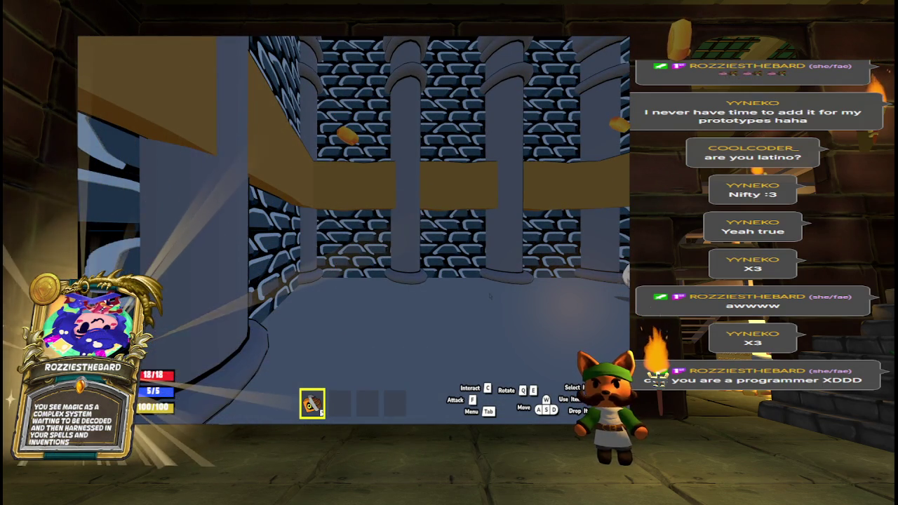
pyautogui.press('s')
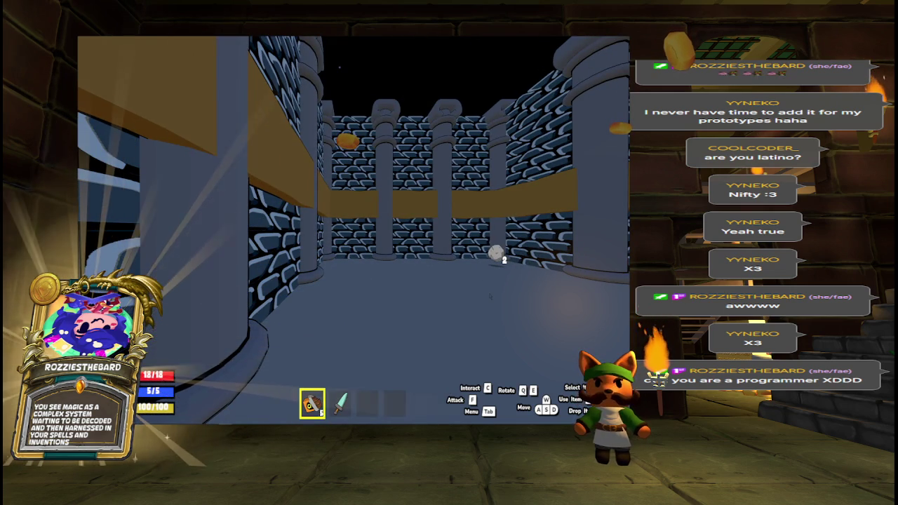
pyautogui.press('w')
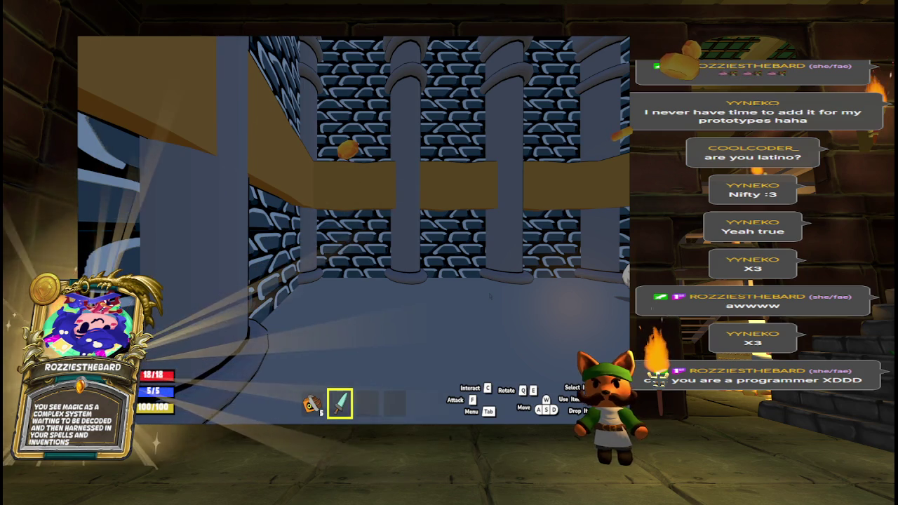
# - Look around the side corridors, scroll the hotbar, and advance to the spike gate
pyautogui.press('e')
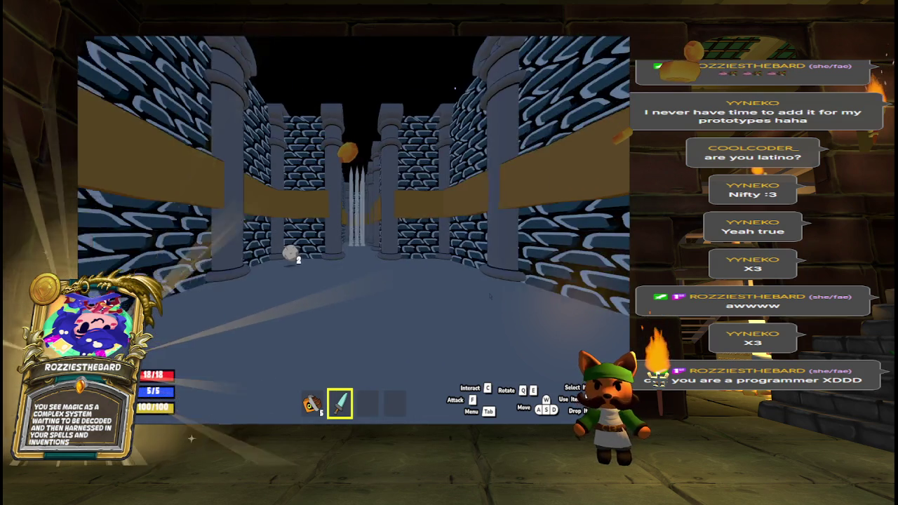
pyautogui.press('q')
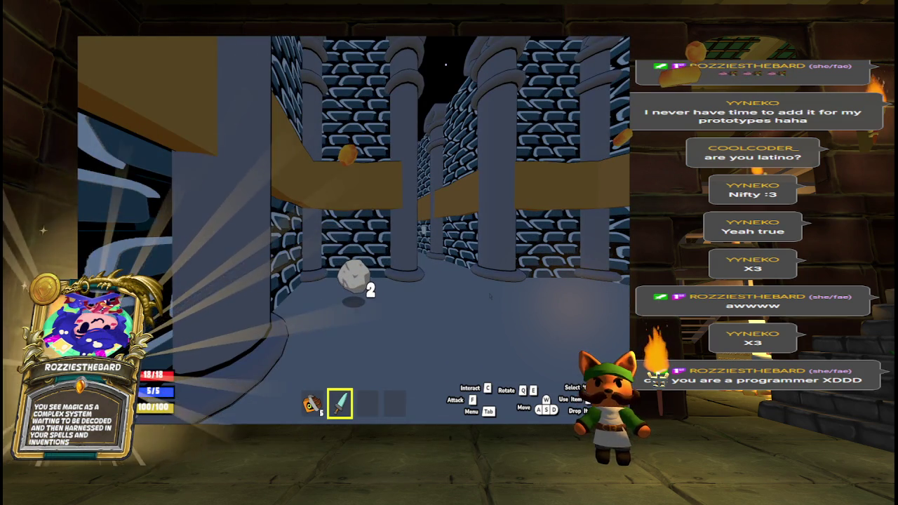
pyautogui.press('e')
pyautogui.press('q')
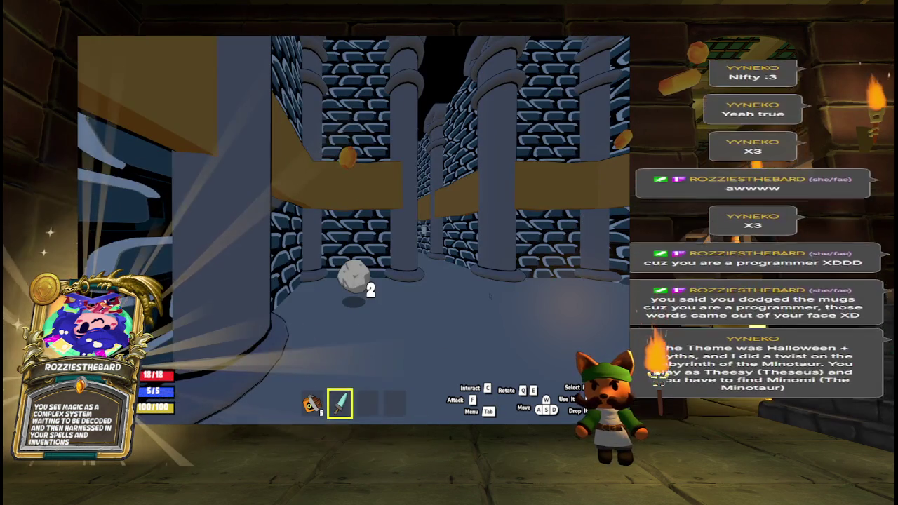
pyautogui.scroll(-1, 449, 252)
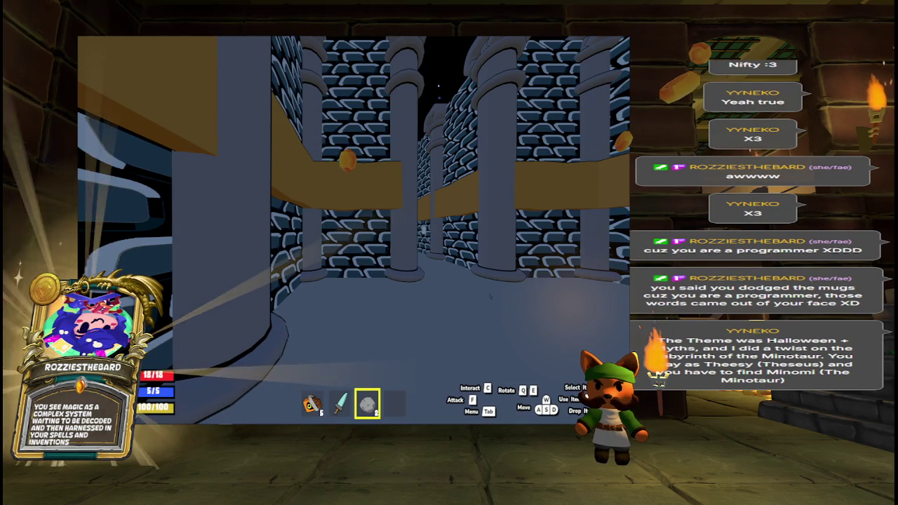
pyautogui.press('w')
pyautogui.press('w')
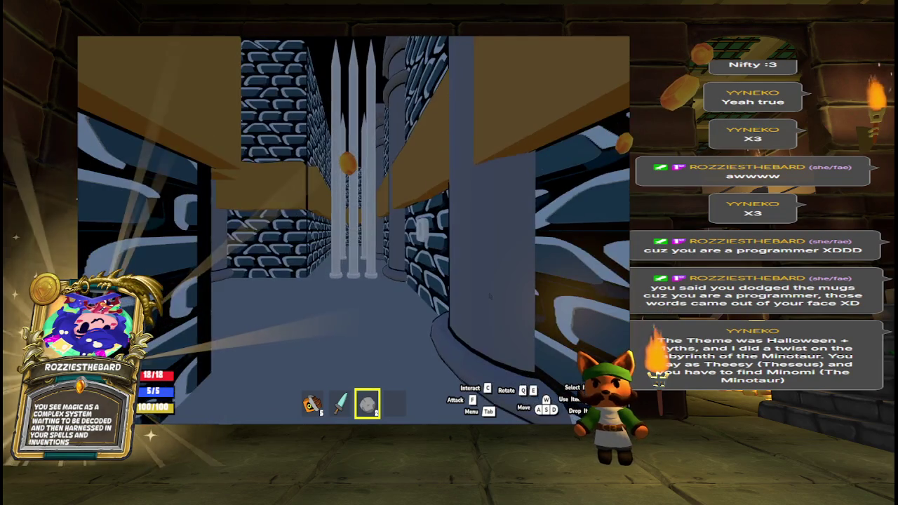
pyautogui.press('w')
pyautogui.press('e')
pyautogui.press('w')
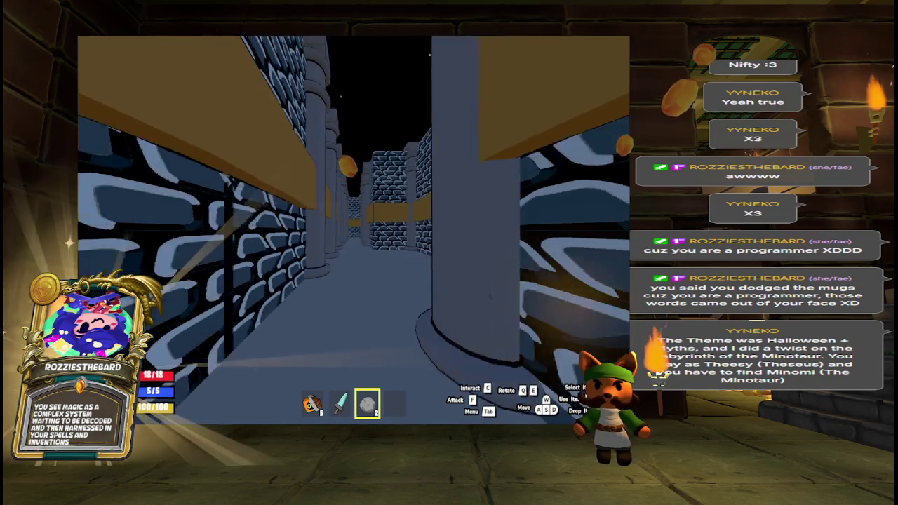
pyautogui.press('w')
pyautogui.press('e')
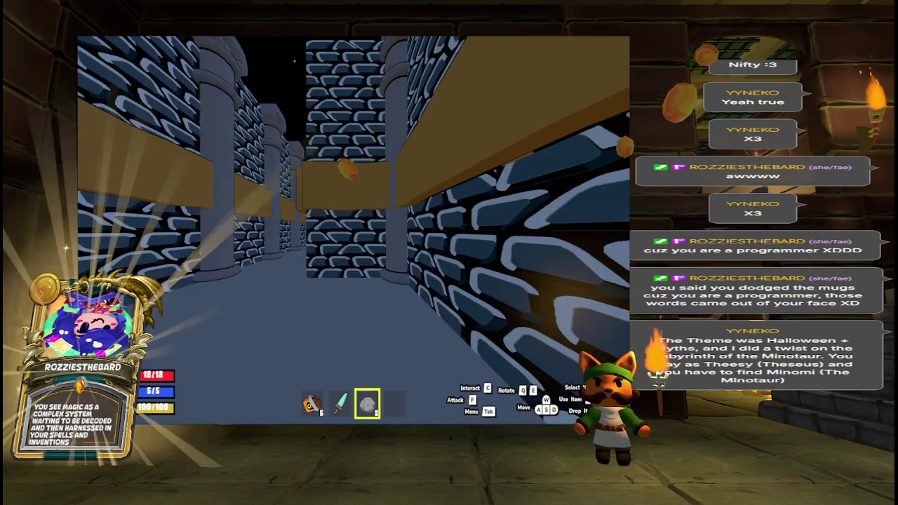
pyautogui.press('q')
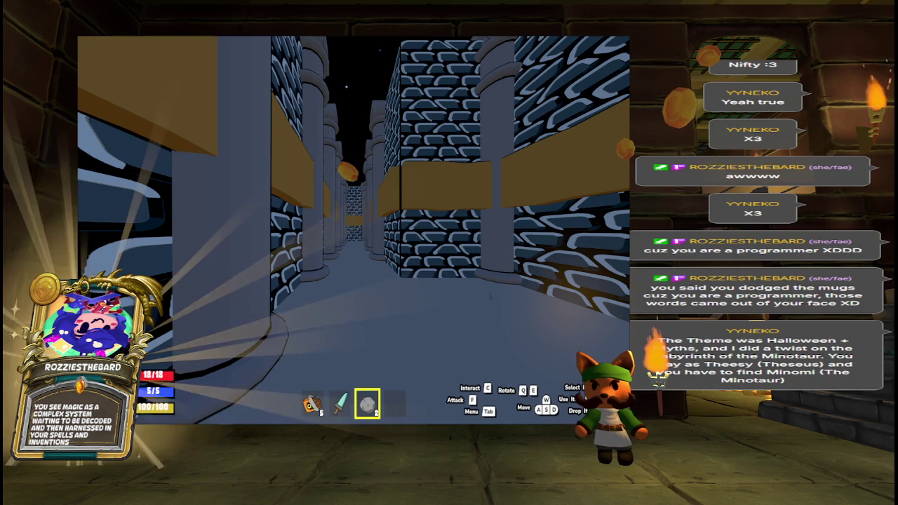
# - Advance down the pillared corridor into the scorpion's corridor and back away from it
pyautogui.press('w')
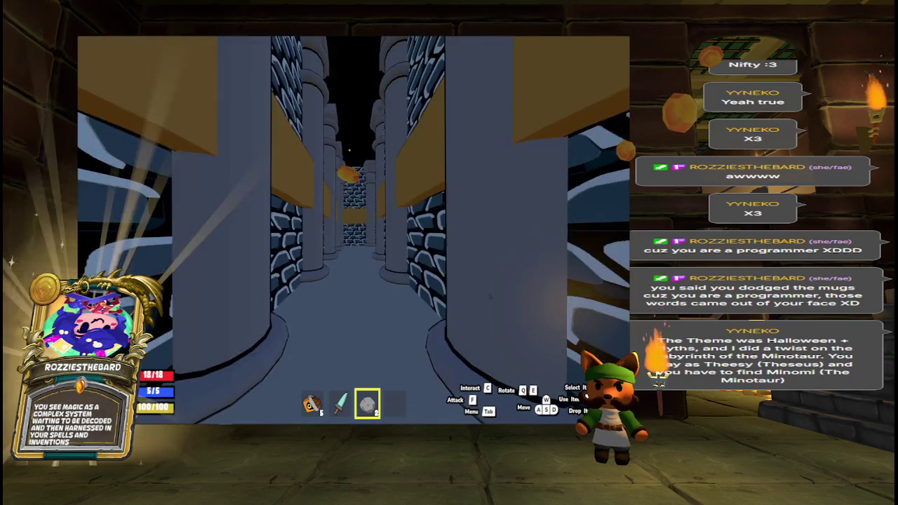
pyautogui.press('w')
pyautogui.press('w')
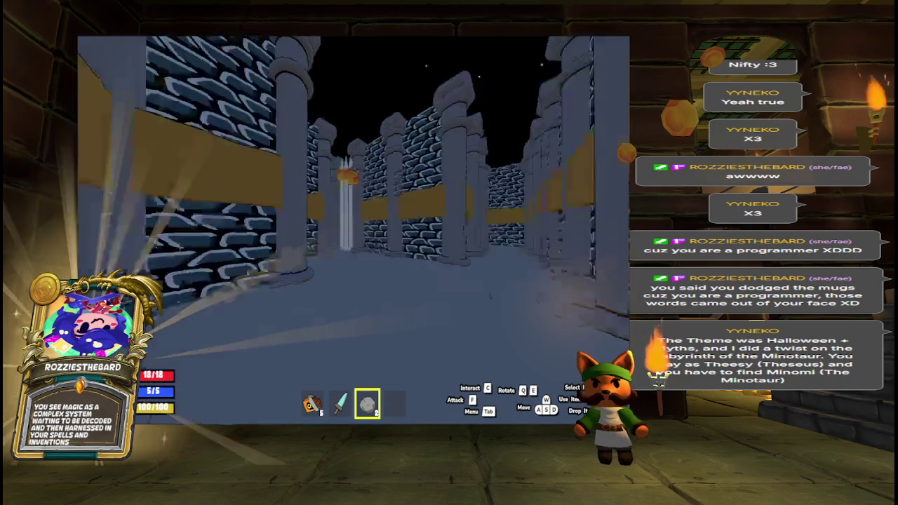
pyautogui.press('w')
pyautogui.press('w')
pyautogui.press('w')
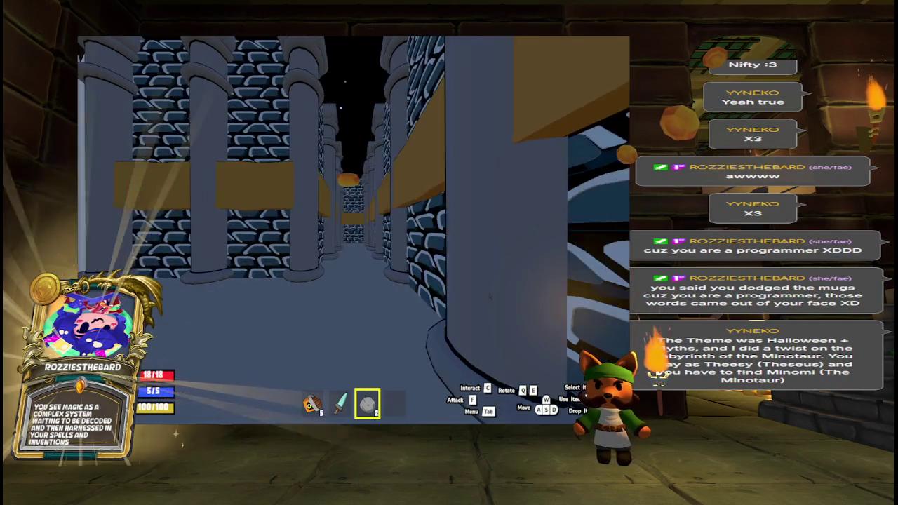
pyautogui.press('w')
pyautogui.press('w')
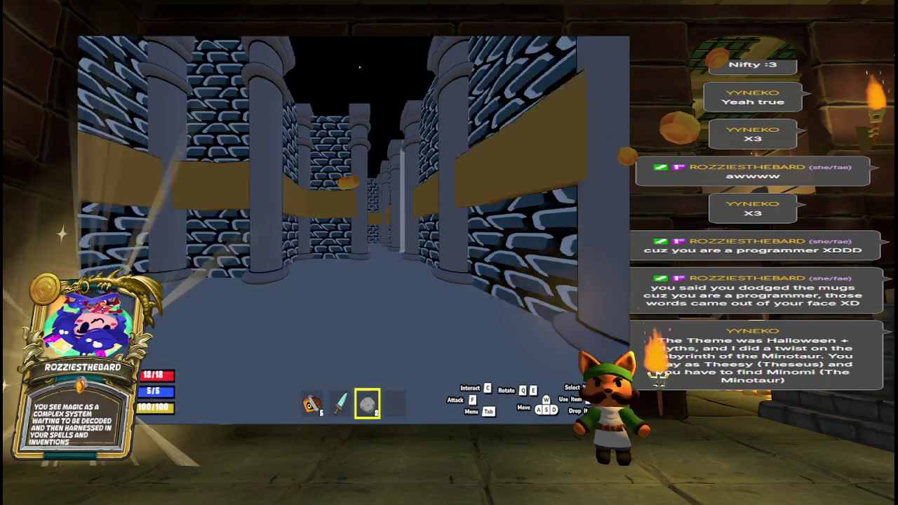
pyautogui.press('w')
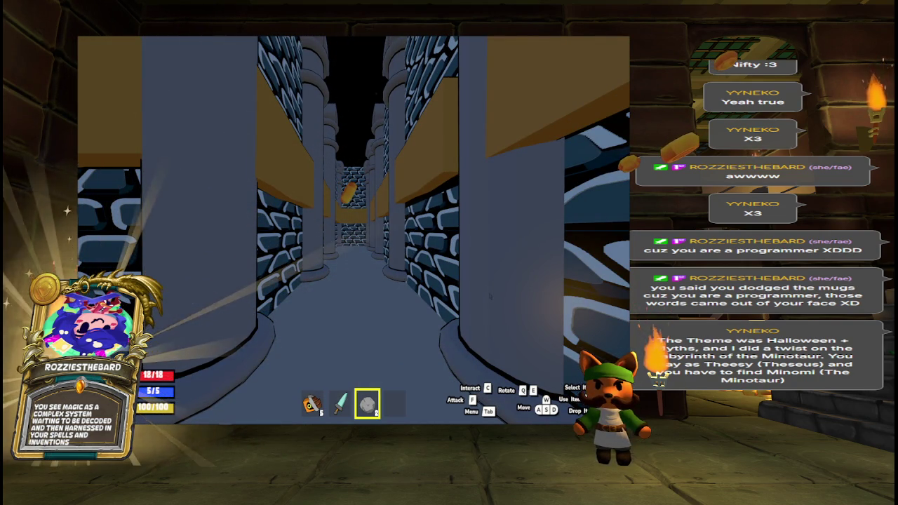
pyautogui.press('w')
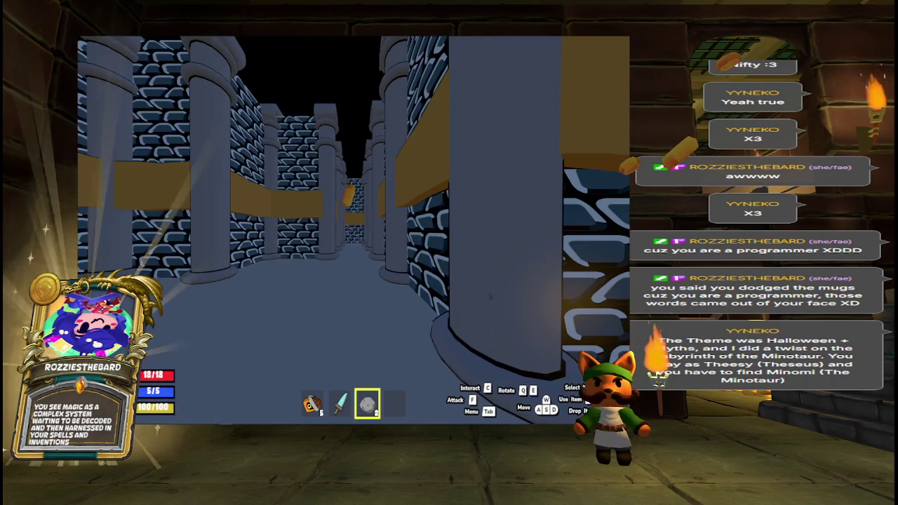
pyautogui.press('w')
pyautogui.press('w')
pyautogui.press('q')
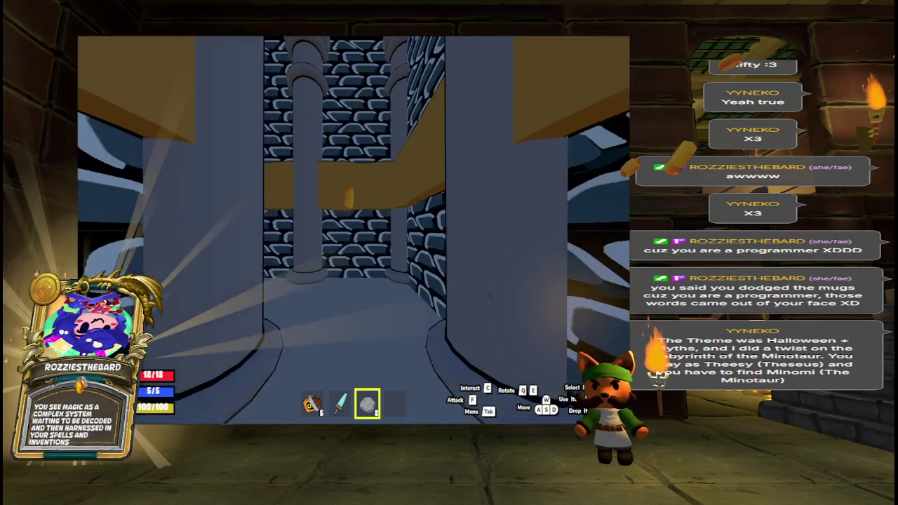
pyautogui.press('q')
pyautogui.press('w')
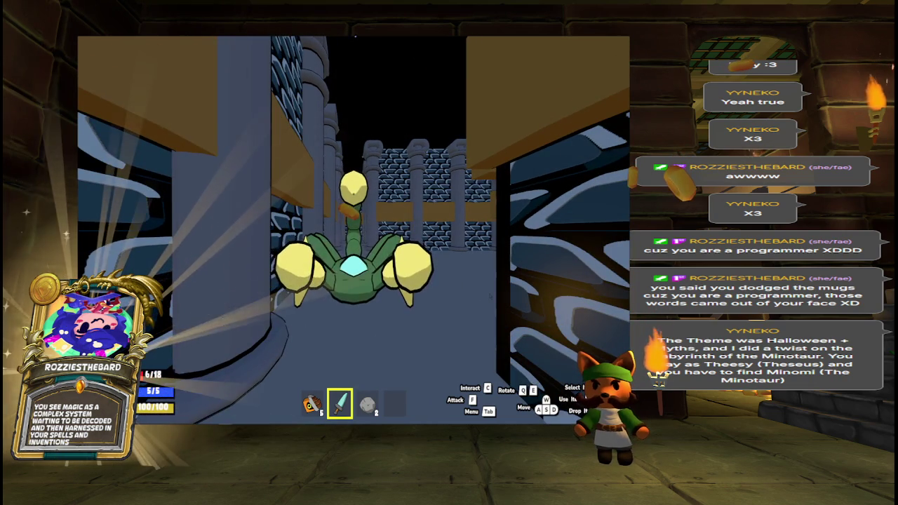
pyautogui.press('s')
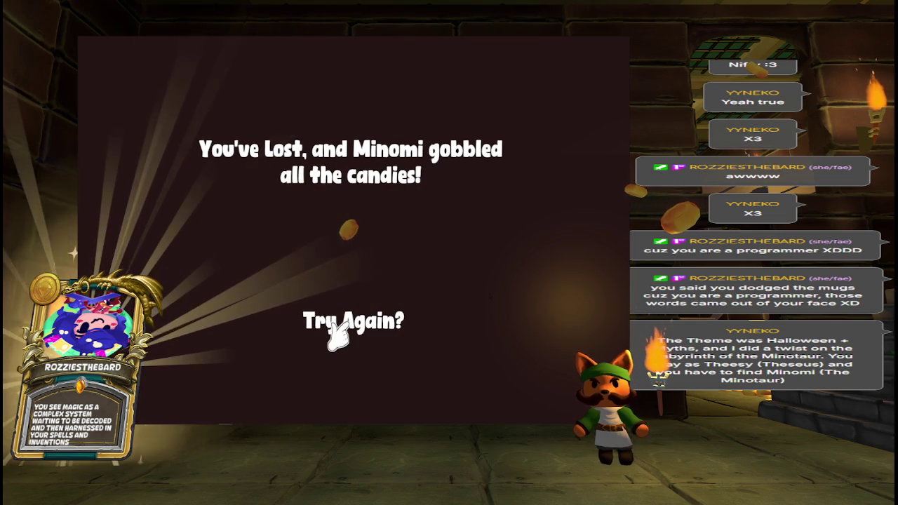
# - Restart the game and collect the floor stone (count 4) and item stack (count 10)
pyautogui.click(338, 331)
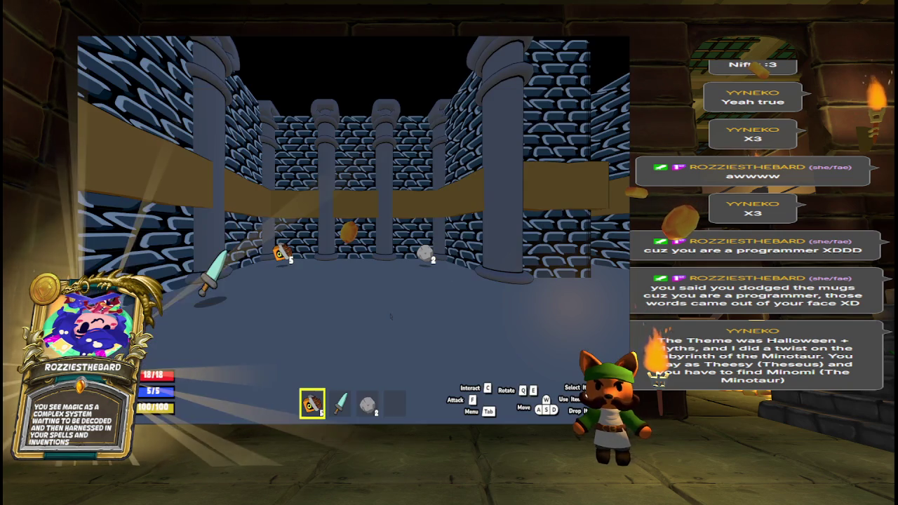
pyautogui.press('a')
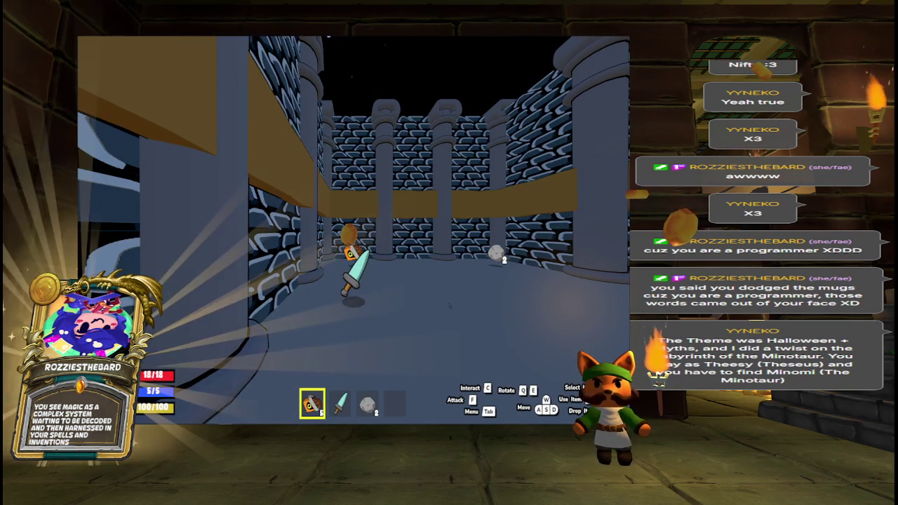
pyautogui.press('d')
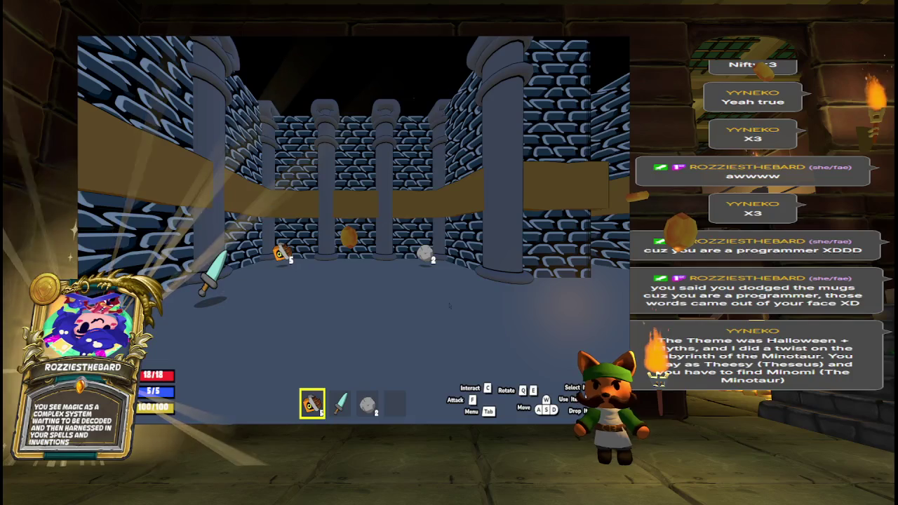
pyautogui.press('d')
pyautogui.press('w')
pyautogui.press('e')
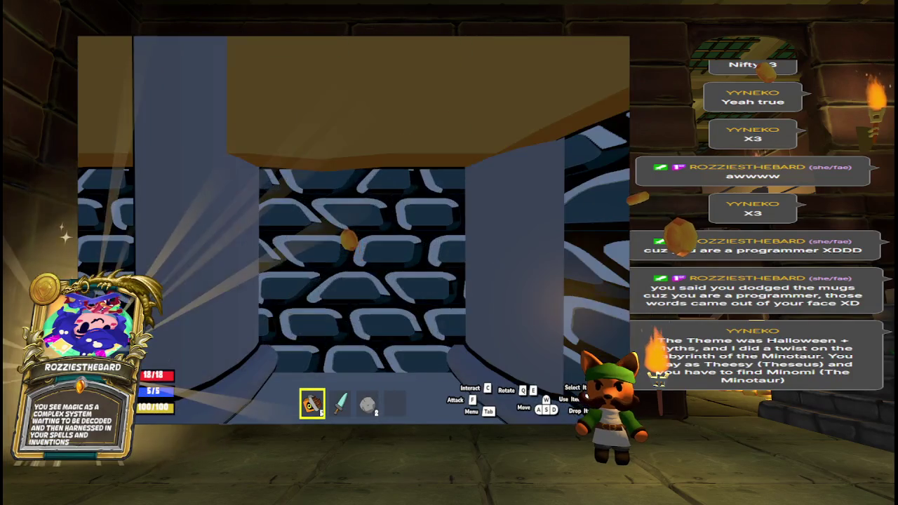
pyautogui.press('q')
pyautogui.press('e')
pyautogui.press('q')
pyautogui.press('c')
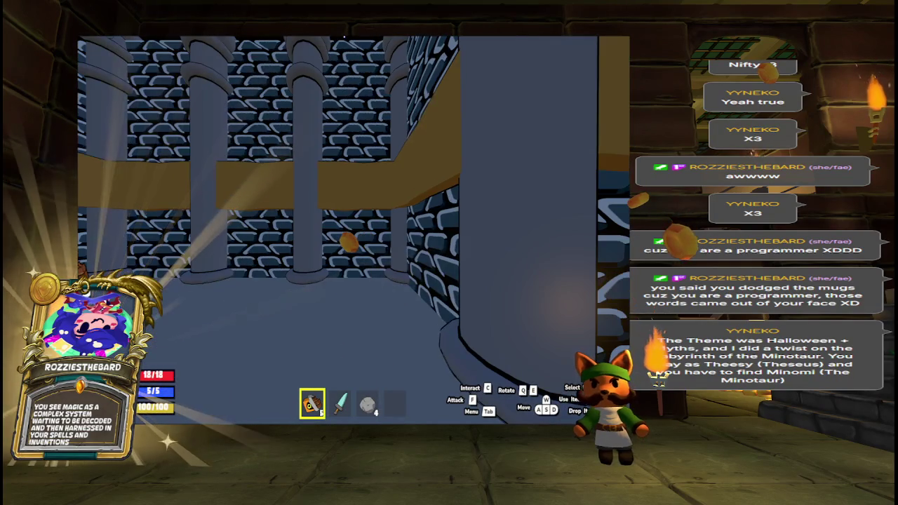
pyautogui.press('e')
pyautogui.press('c')
pyautogui.press('q')
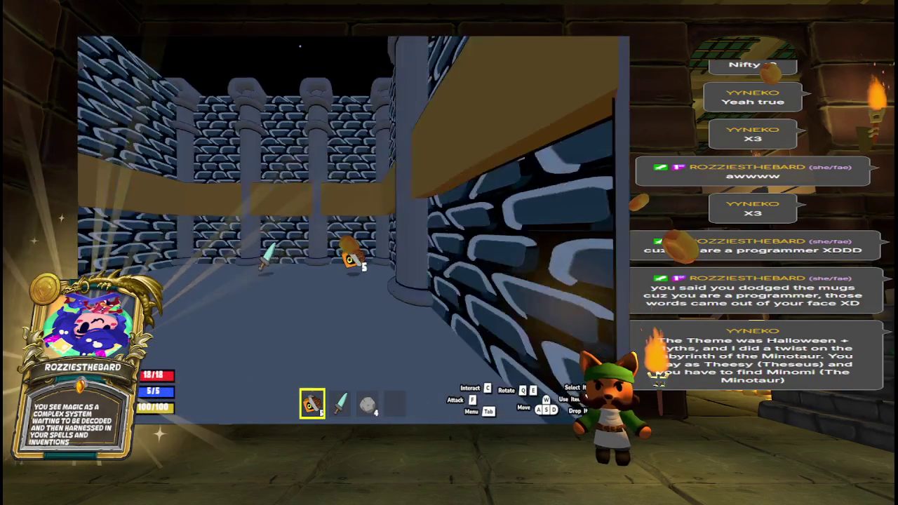
# - Head past the spikes and along the pillared corridor toward the far brick wall
pyautogui.press('q')
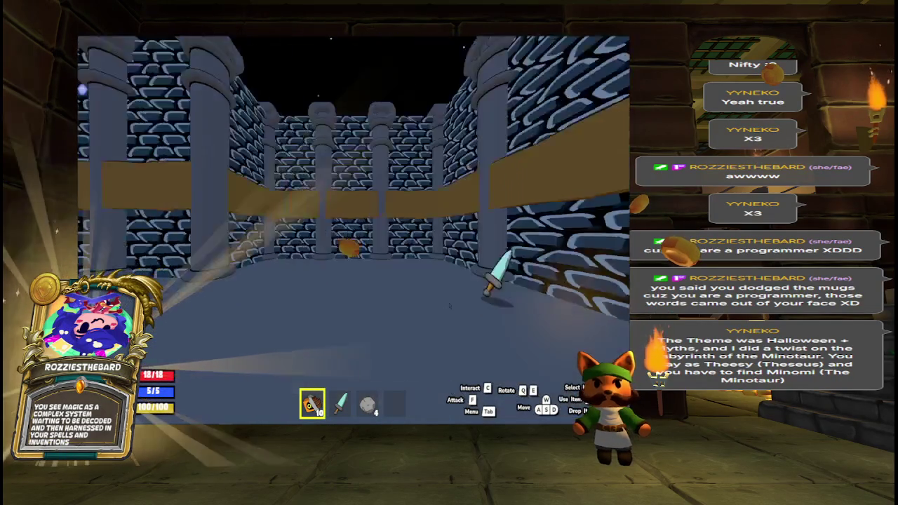
pyautogui.press('w')
pyautogui.press('w')
pyautogui.press('w')
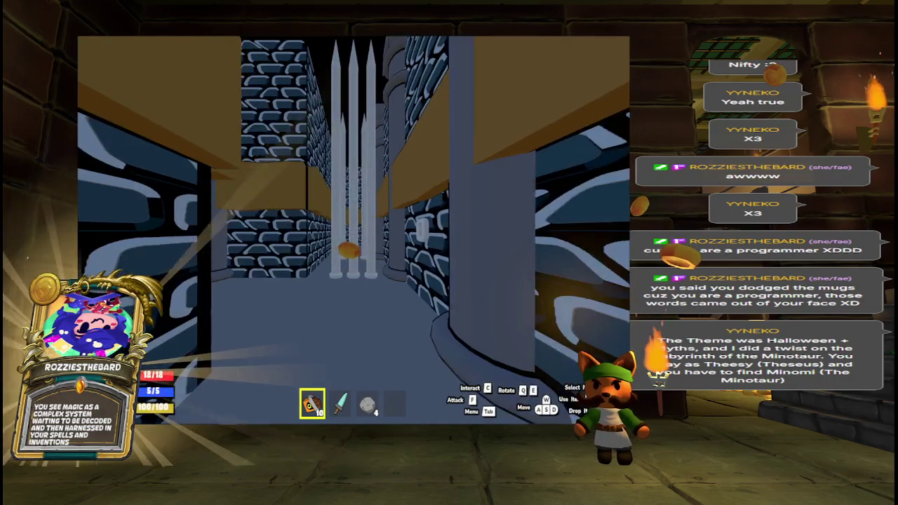
pyautogui.press('w')
pyautogui.press('q')
pyautogui.press('w')
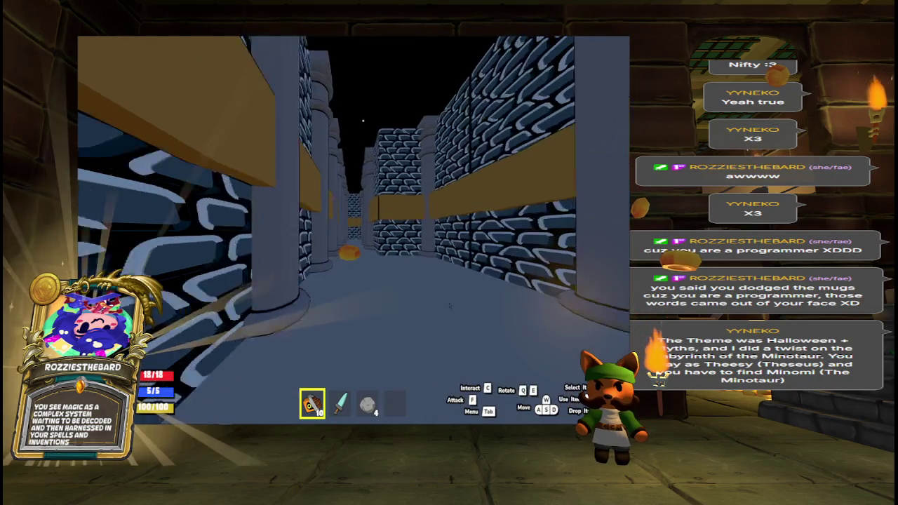
pyautogui.press('w')
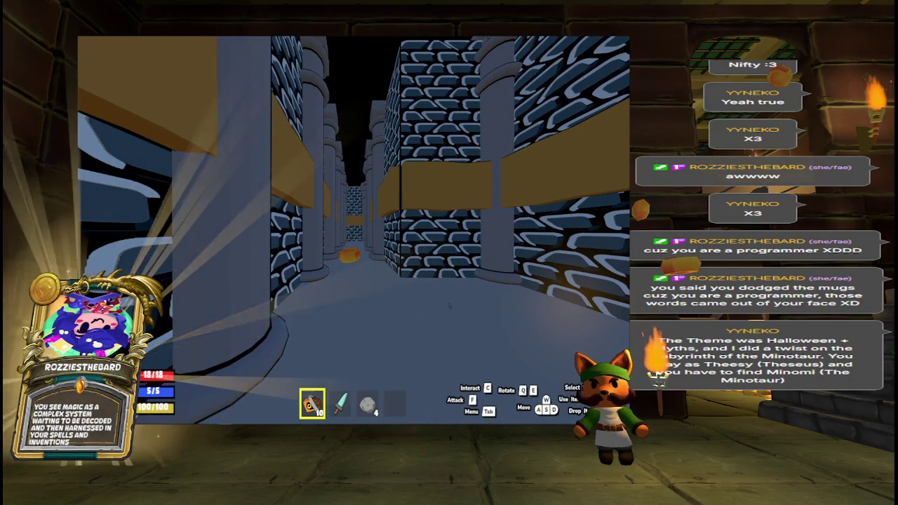
pyautogui.press('w')
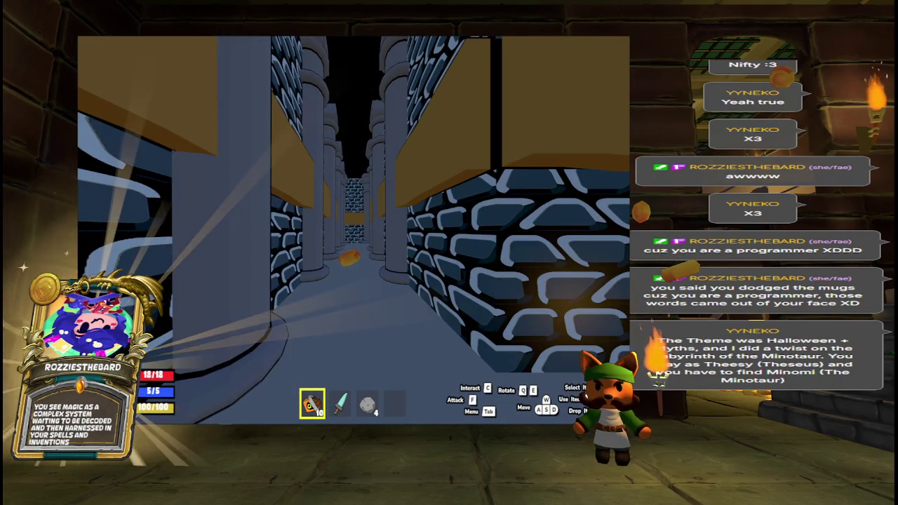
pyautogui.press('w')
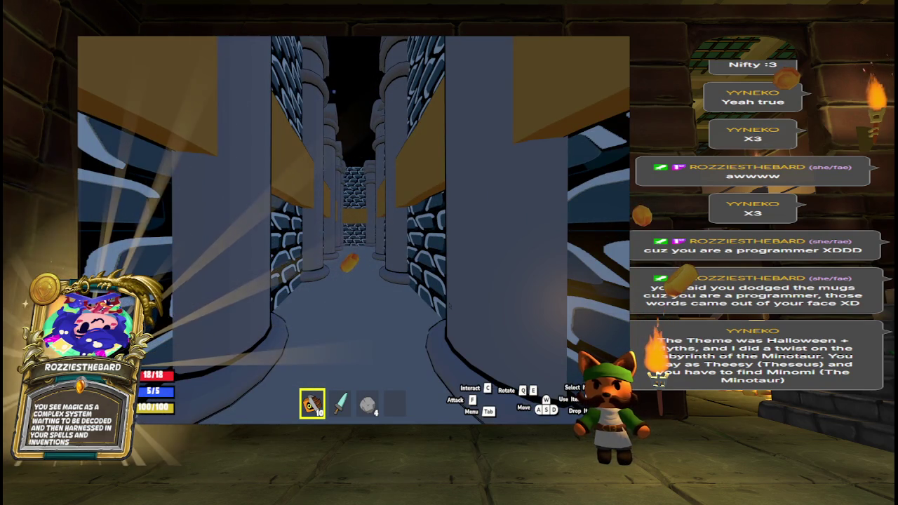
pyautogui.press('w')
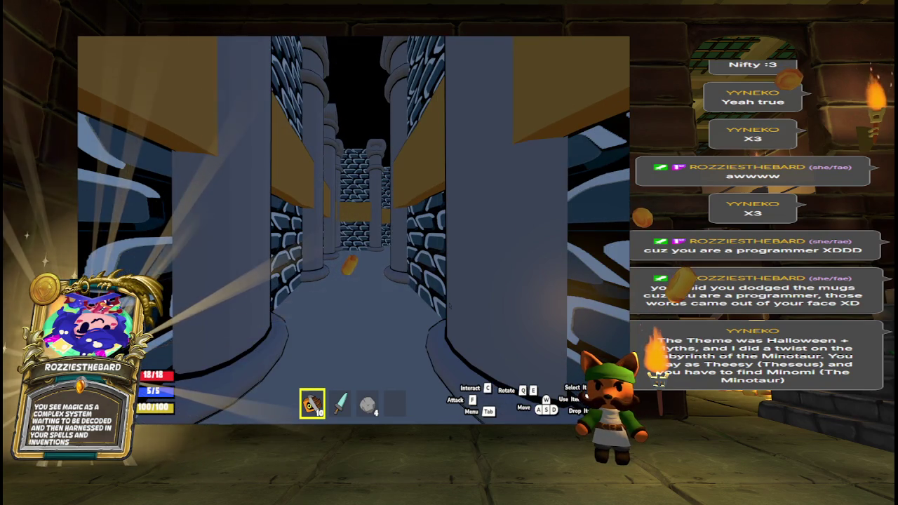
# - Follow another pillared corridor to the end wall and turn until the scorpion appears ahead
pyautogui.press('e')
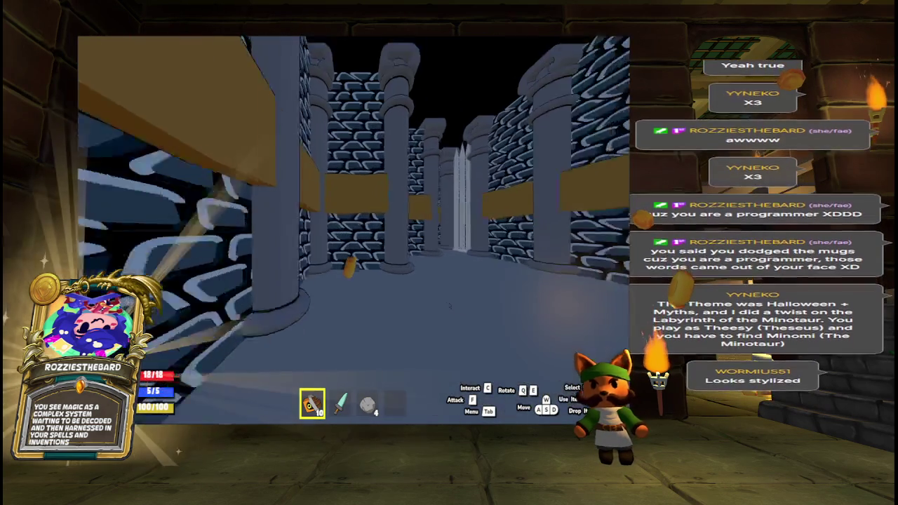
pyautogui.press('w')
pyautogui.press('w')
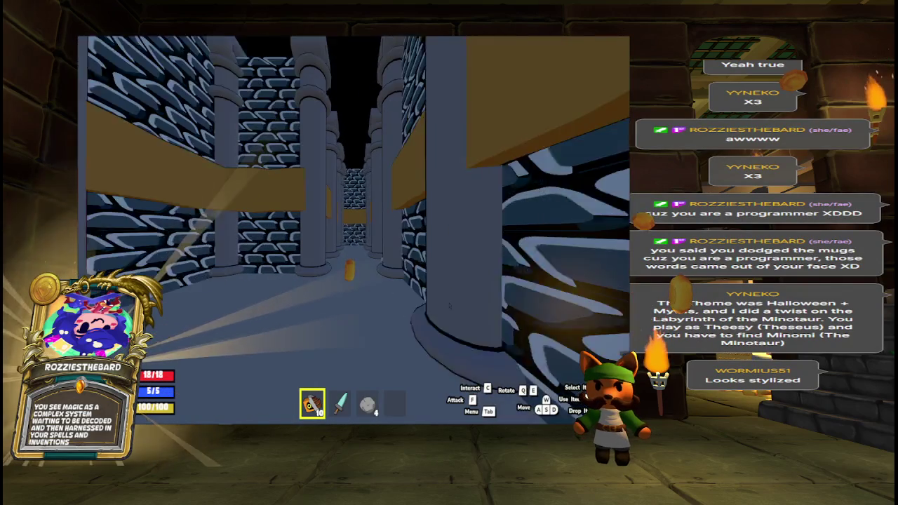
pyautogui.press('w')
pyautogui.press('w')
pyautogui.press('w')
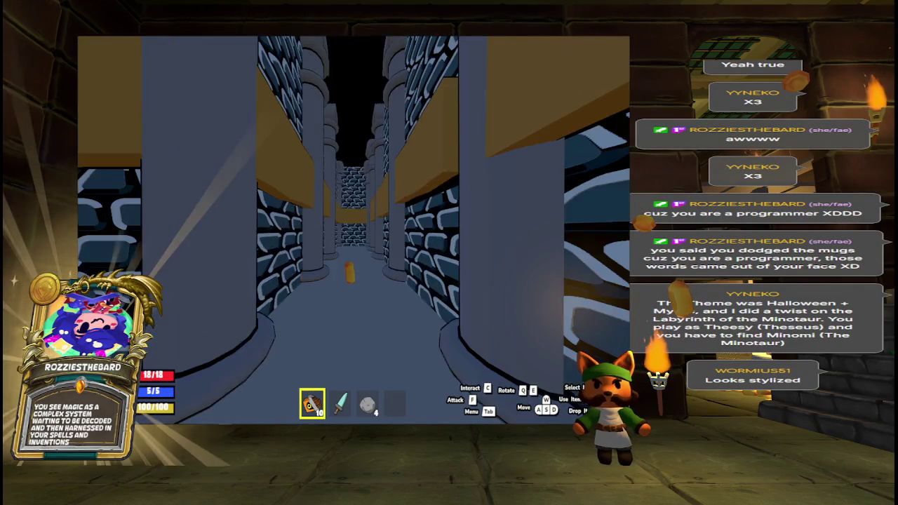
pyautogui.press('w')
pyautogui.press('w')
pyautogui.press('e')
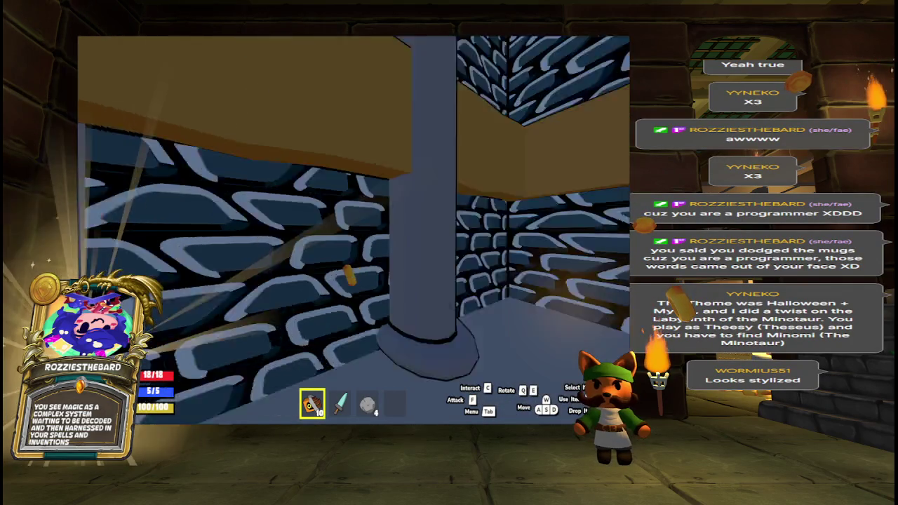
pyautogui.press('w')
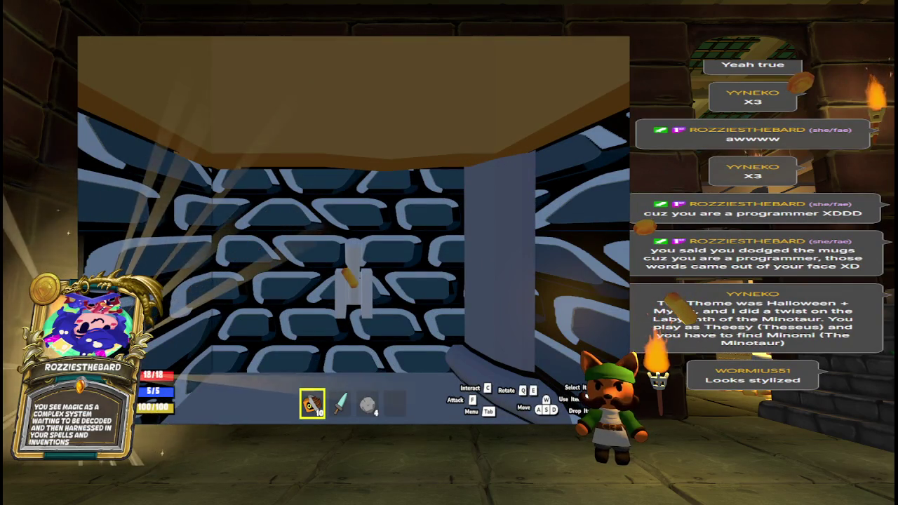
pyautogui.press('e')
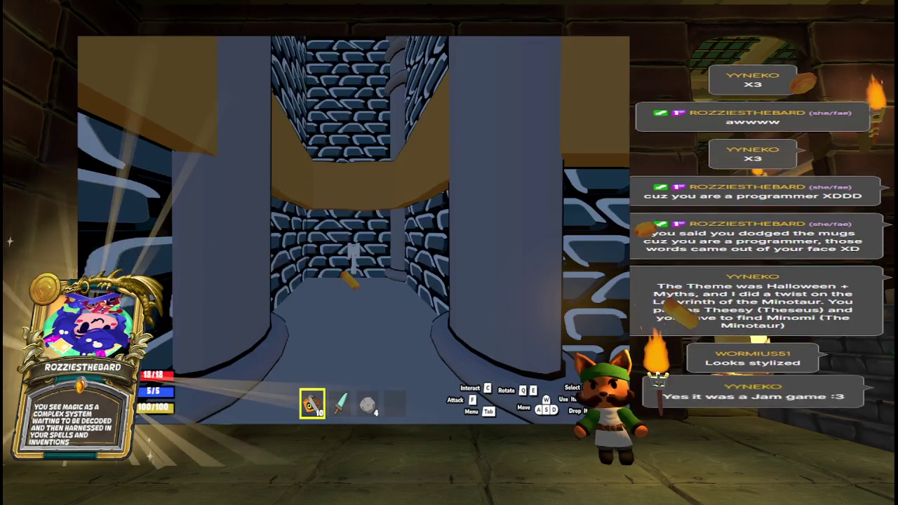
pyautogui.press('w')
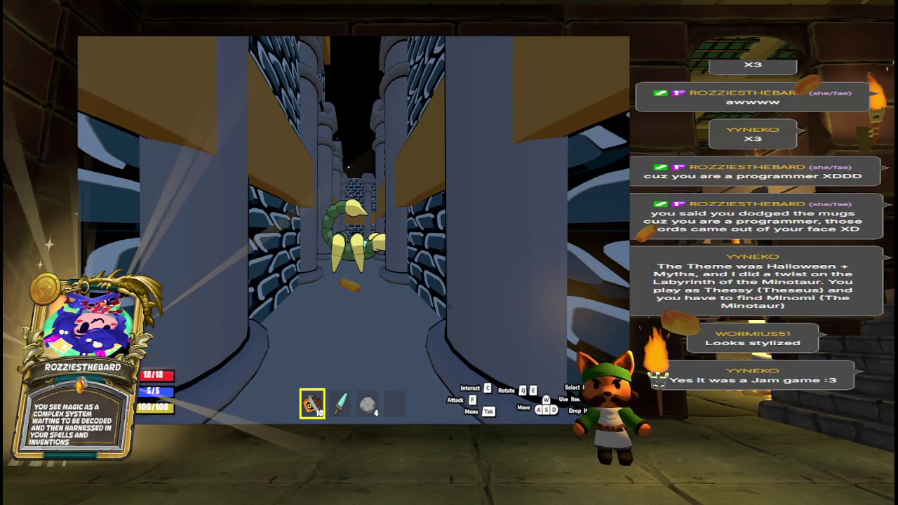
# - Select the rock on the hotbar, then move the sword into the empty second inventory slot
pyautogui.scroll(-1, 354, 230)
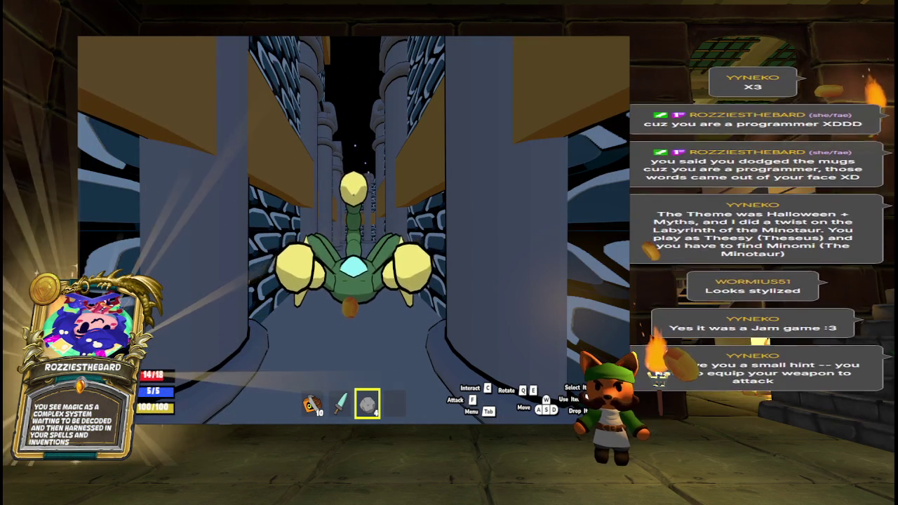
pyautogui.press('Tab')
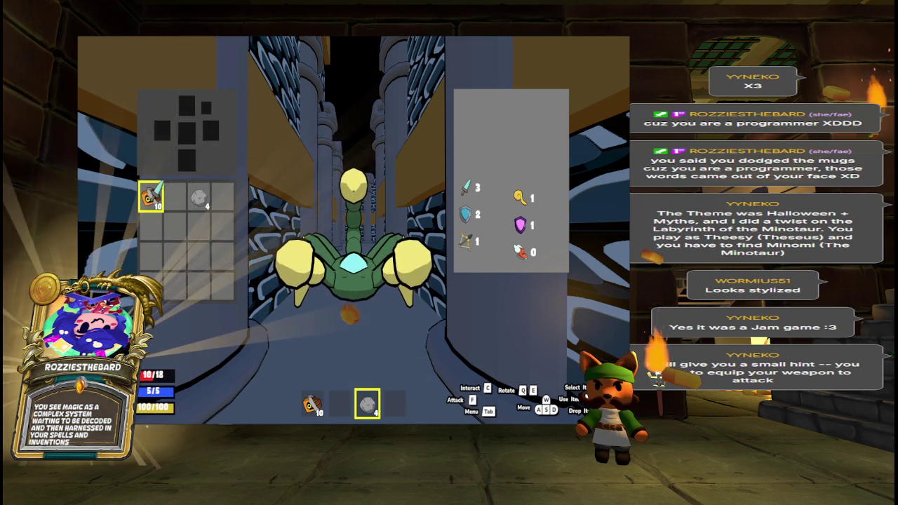
pyautogui.moveTo(152, 196)
pyautogui.mouseDown()
pyautogui.moveTo(176, 226)
pyautogui.moveTo(187, 133)
pyautogui.mouseUp()
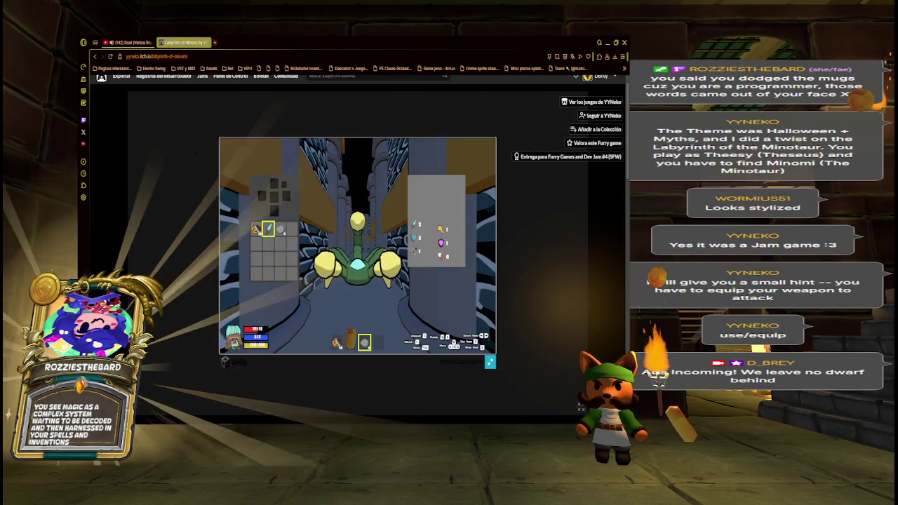
# - Make the game fullscreen, close the inventory and switch to the sword
pyautogui.click(490, 362)
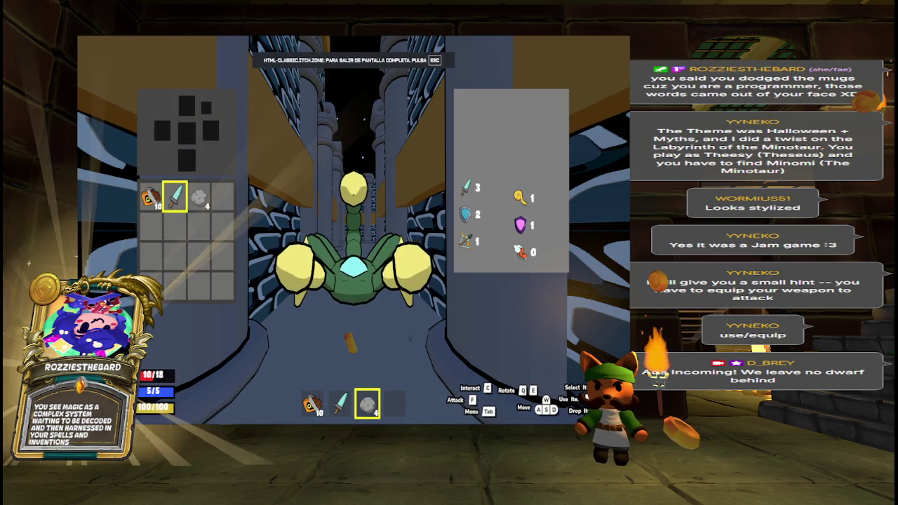
pyautogui.press('s')
pyautogui.press('s')
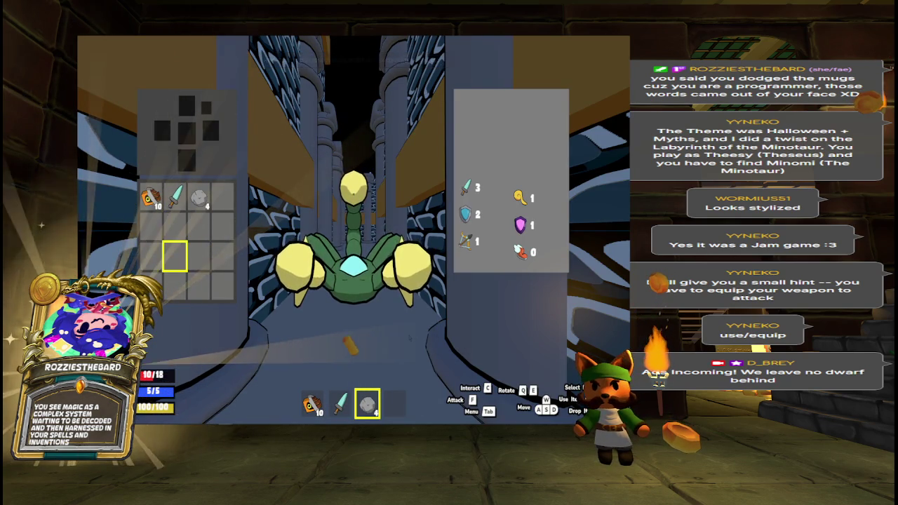
pyautogui.press('Tab')
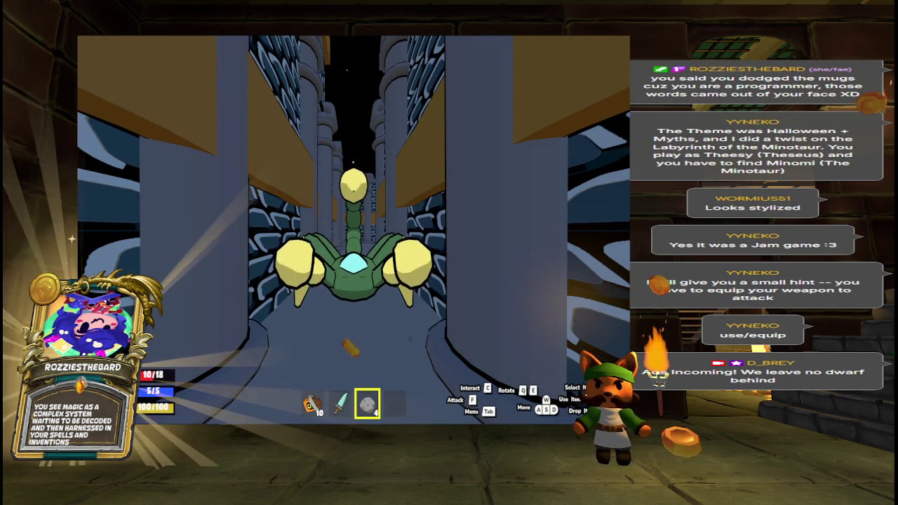
pyautogui.press('2')
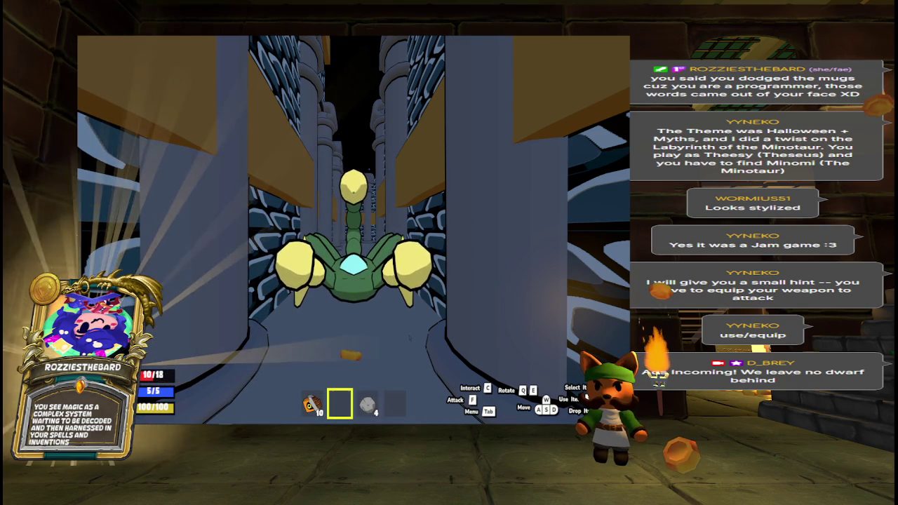
# - Throw rocks at the scorpion until health drops to 0/18 and the game is lost
pyautogui.scroll(-1, 354, 230)
pyautogui.click(354, 229)
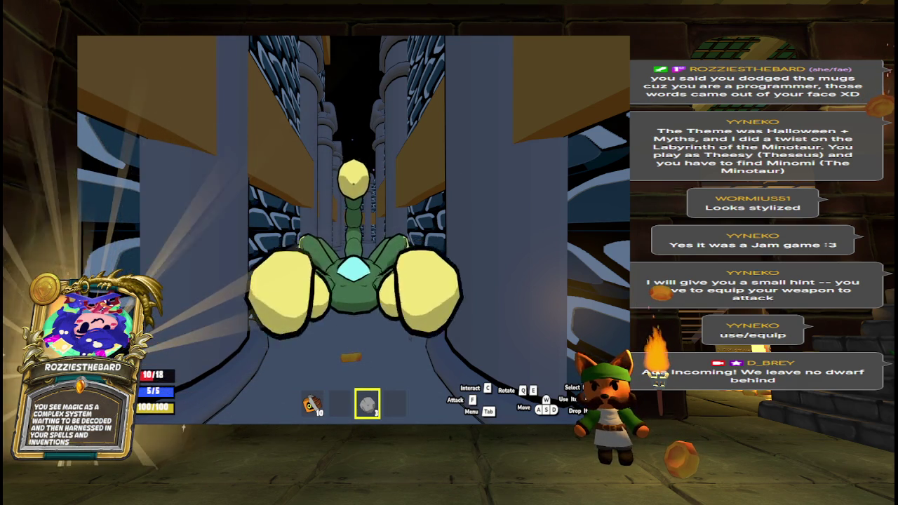
pyautogui.click(354, 230)
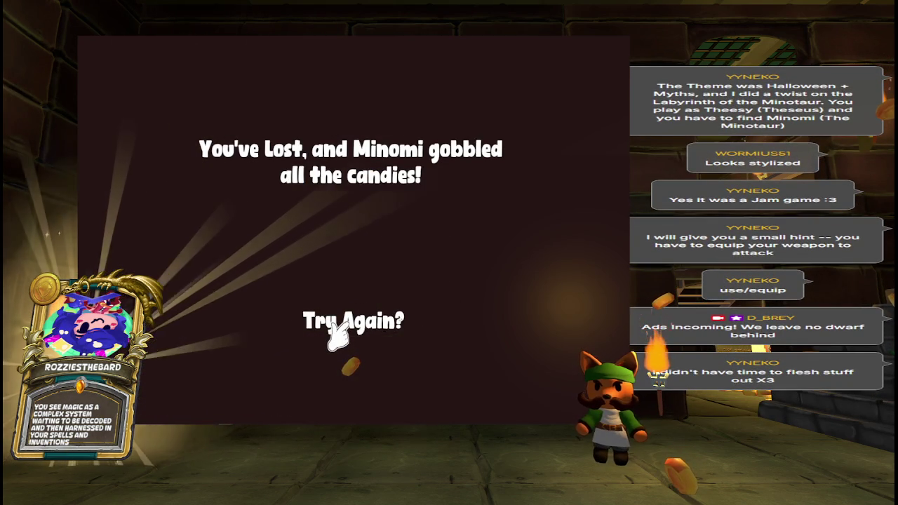
# - Restart with Try Again and sidestep left and right between the pillars
pyautogui.click(338, 330)
pyautogui.press('a')
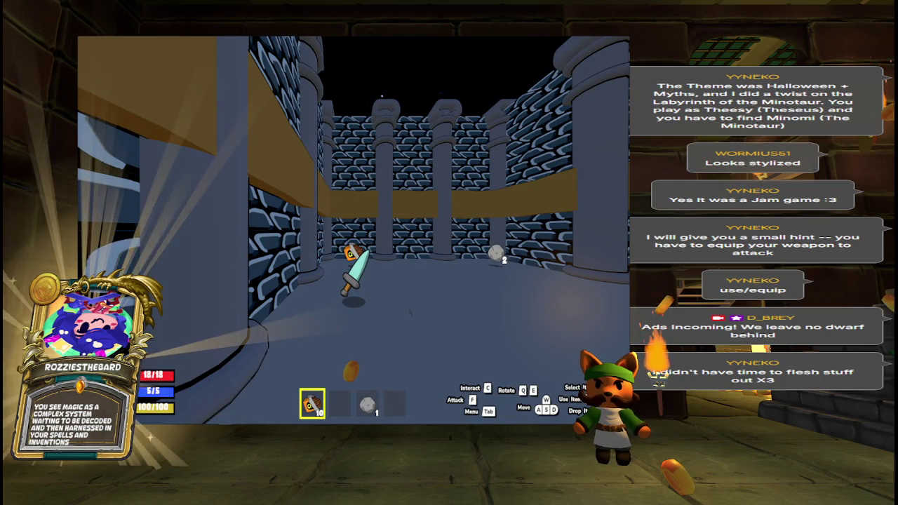
pyautogui.press('d')
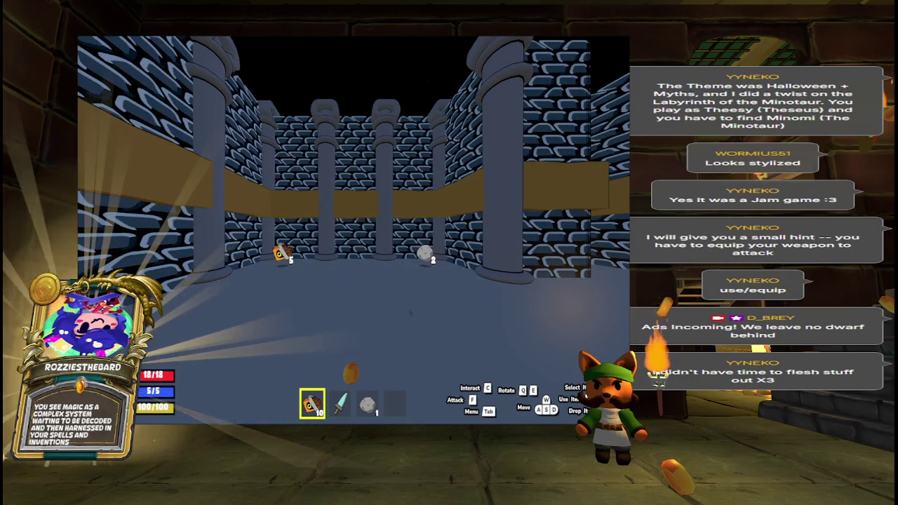
pyautogui.scroll(-2, 411, 313)
pyautogui.scroll(1, 411, 313)
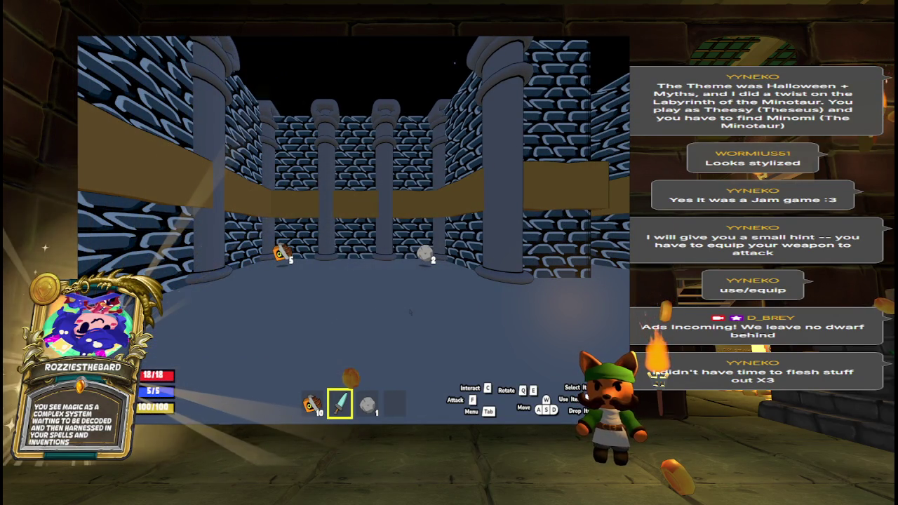
# - Walk toward the pillars, drop the stone on the floor and pick it back up
pyautogui.press('w')
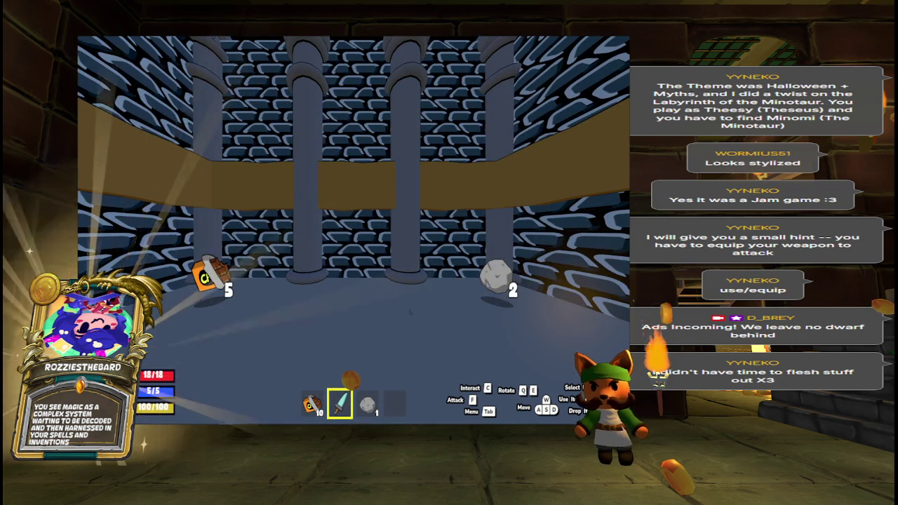
pyautogui.press('q')
pyautogui.scroll(-1, 410, 312)
pyautogui.press('e')
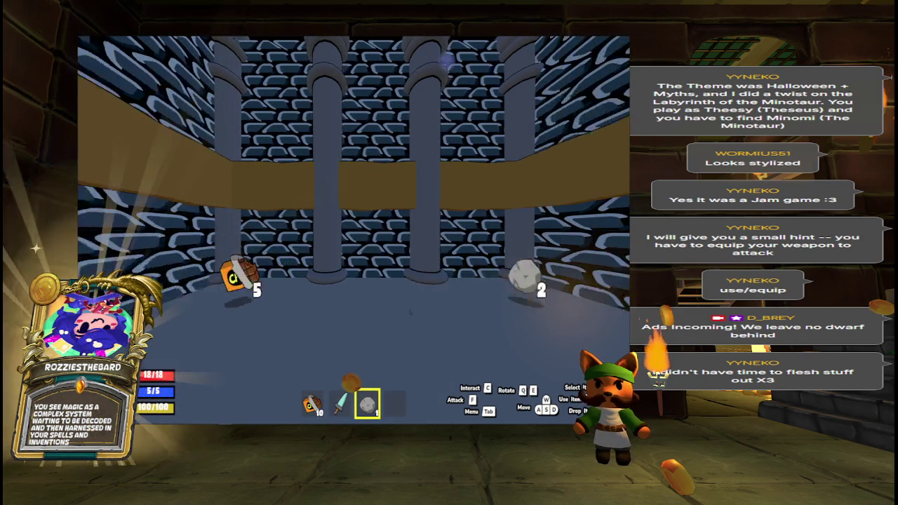
pyautogui.press('g')
pyautogui.press('w')
pyautogui.press('s')
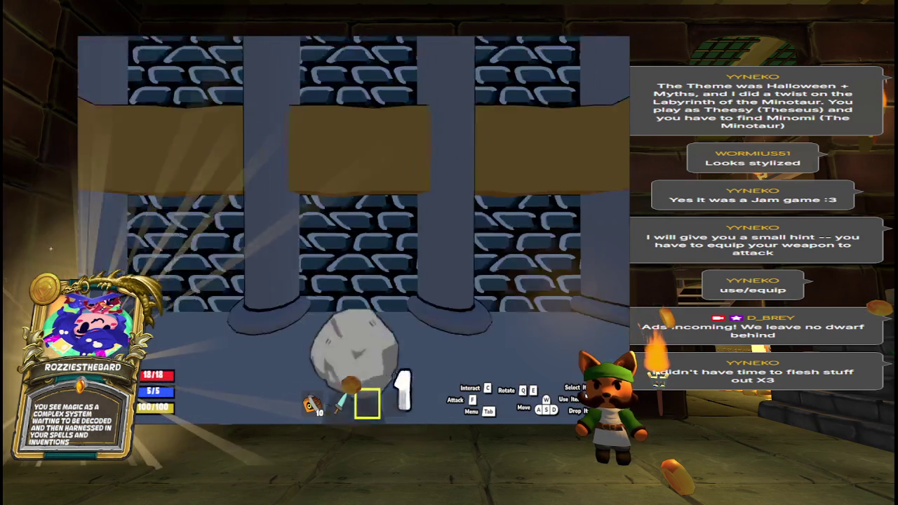
pyautogui.press('c')
pyautogui.scroll(-1, 410, 312)
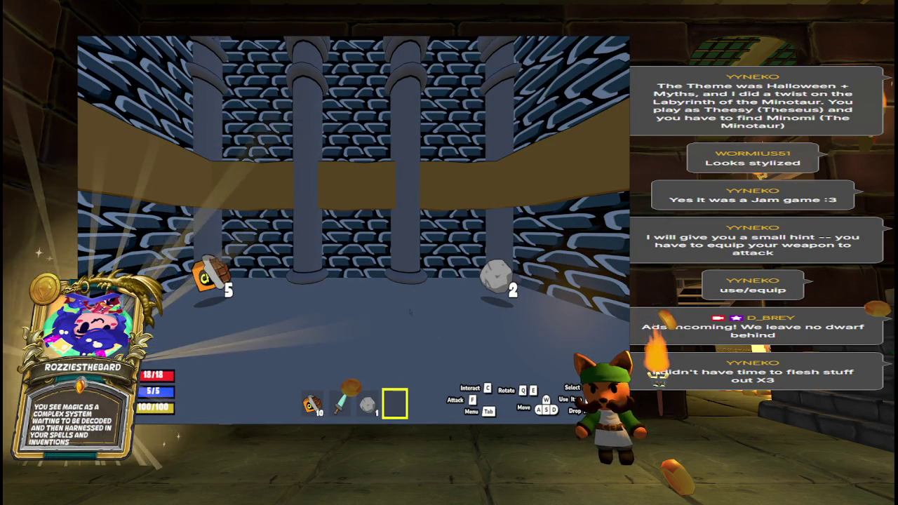
pyautogui.scroll(1, 411, 312)
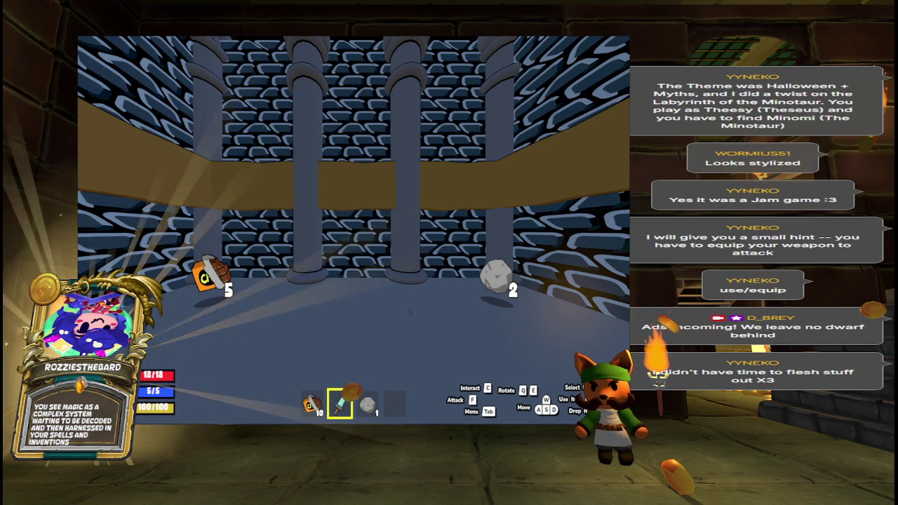
# - Turn right, walk to the barred gate, then follow the long corridor
pyautogui.press('e')
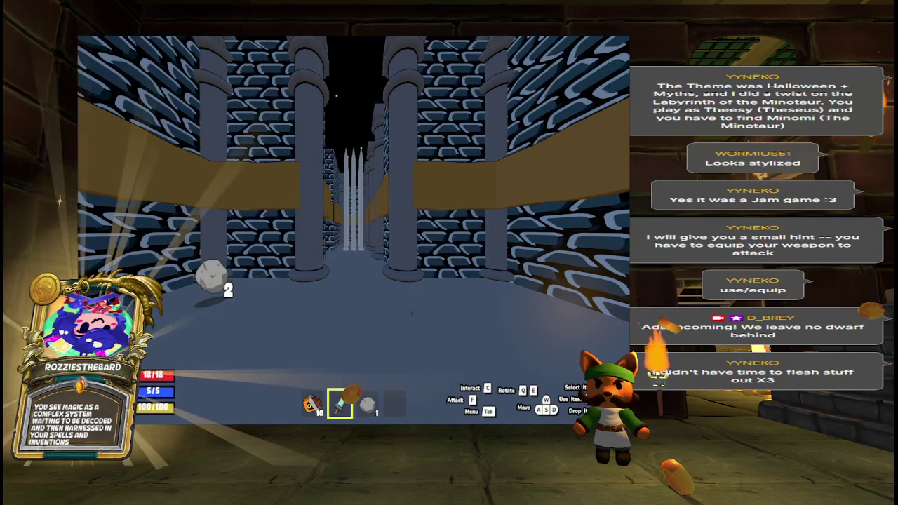
pyautogui.press('w')
pyautogui.press('w')
pyautogui.press('w')
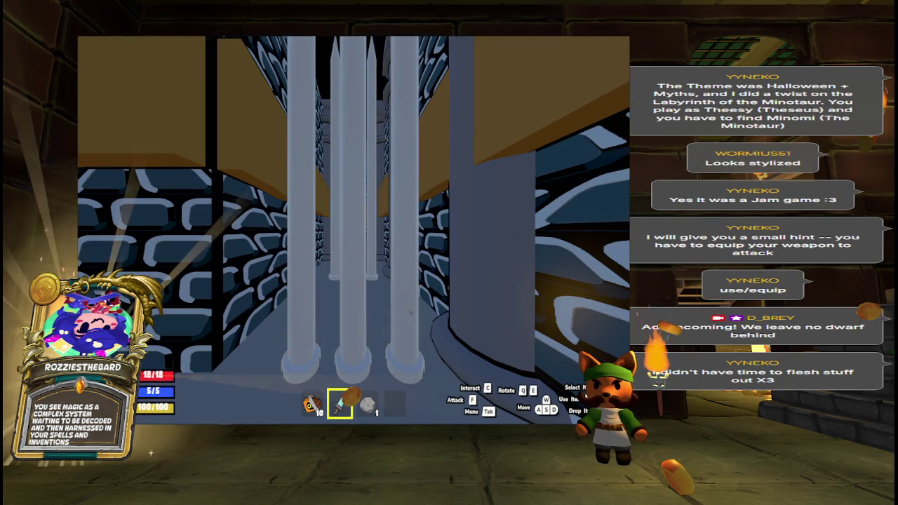
pyautogui.press('e')
pyautogui.press('e')
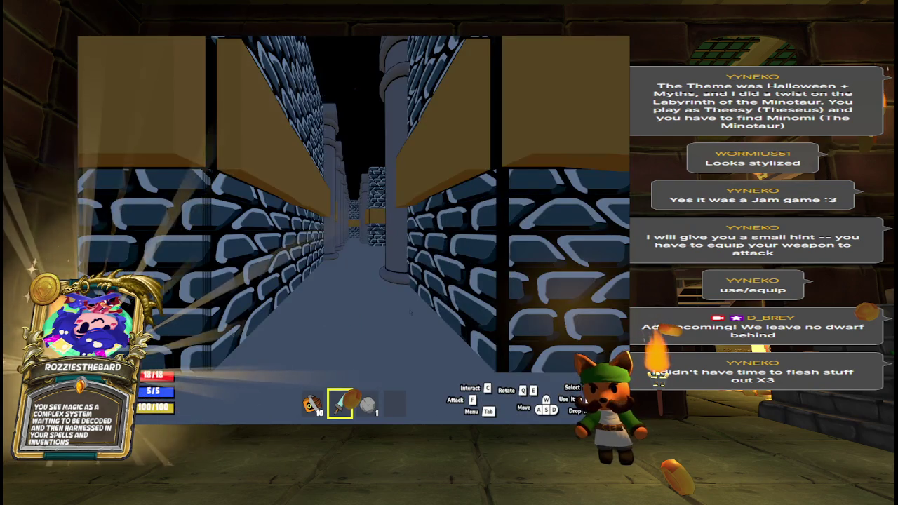
pyautogui.press('w')
pyautogui.press('w')
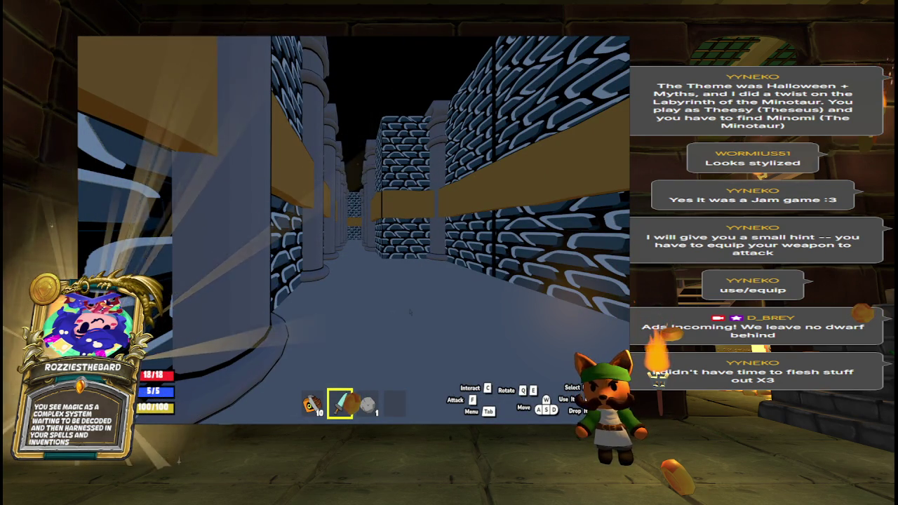
pyautogui.press('w')
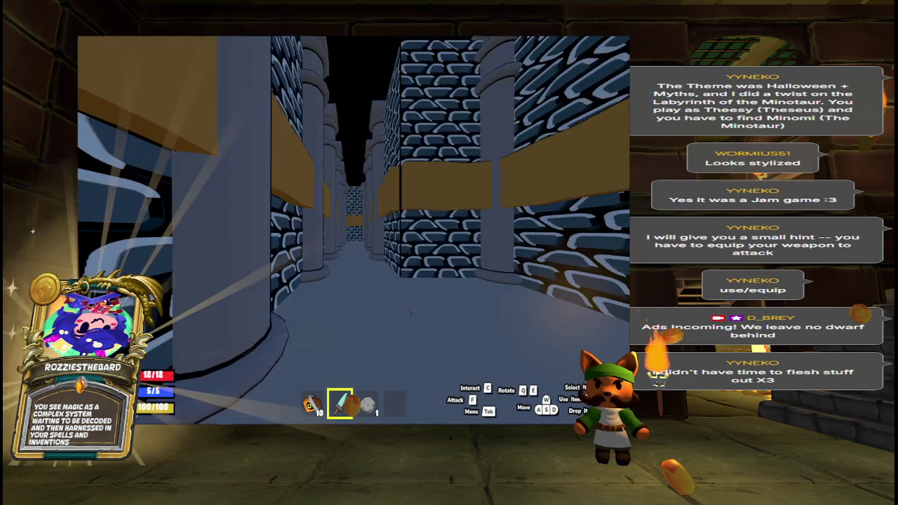
pyautogui.press('w')
pyautogui.press('w')
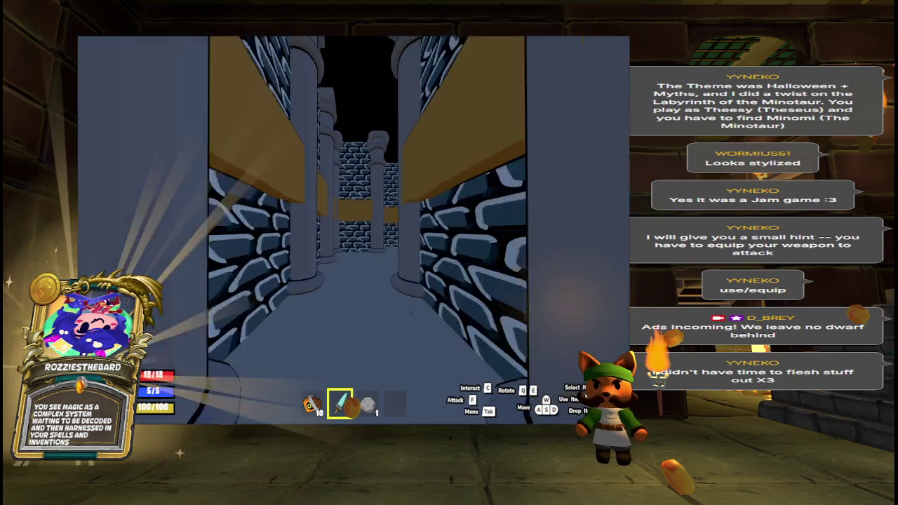
# - Turn into the pillared corridor, swap between rock and sword, and approach the scorpion
pyautogui.press('q')
pyautogui.press('w')
pyautogui.press('w')
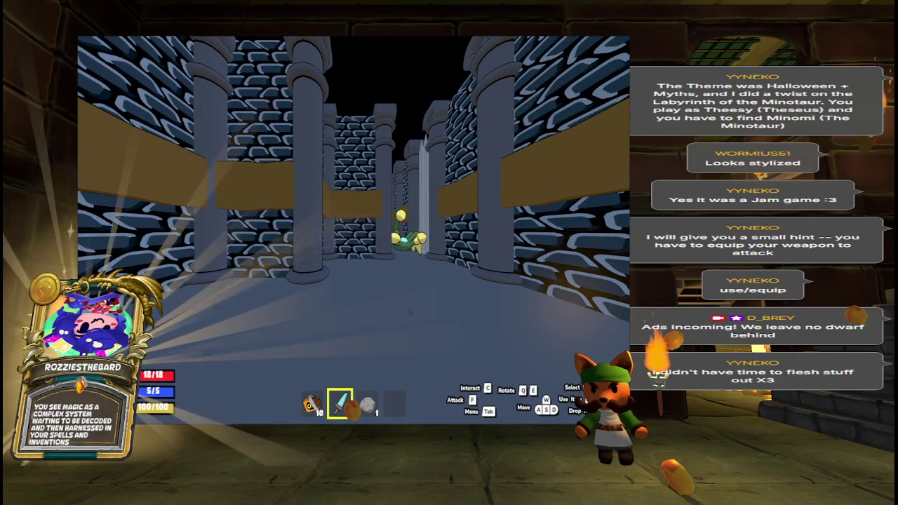
pyautogui.press('w')
pyautogui.press('3')
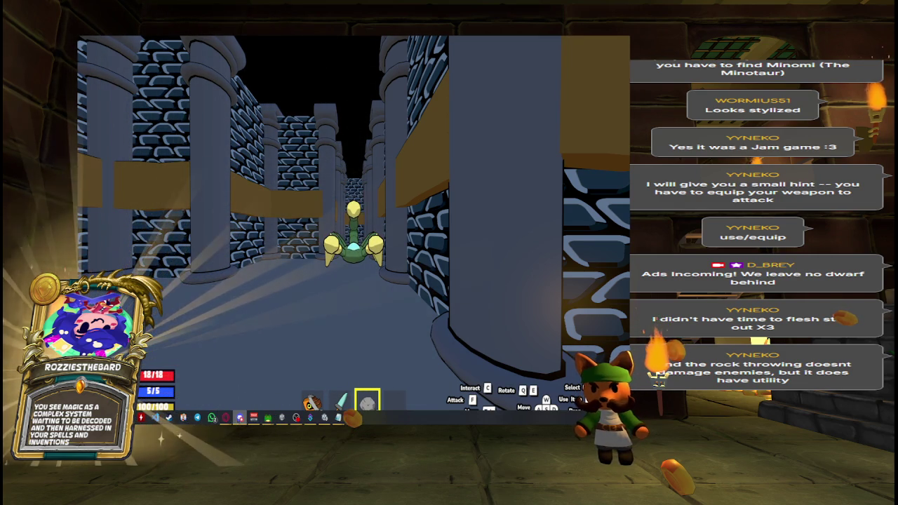
pyautogui.press('f')
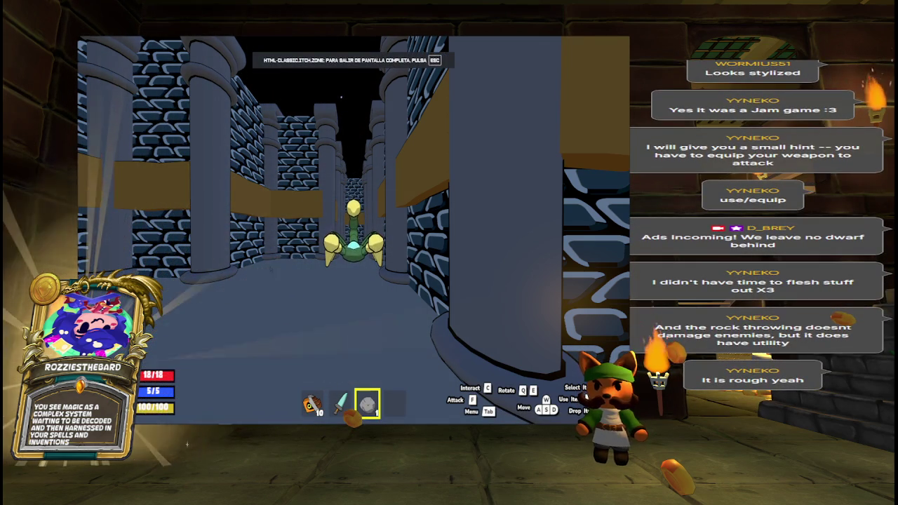
pyautogui.press('2')
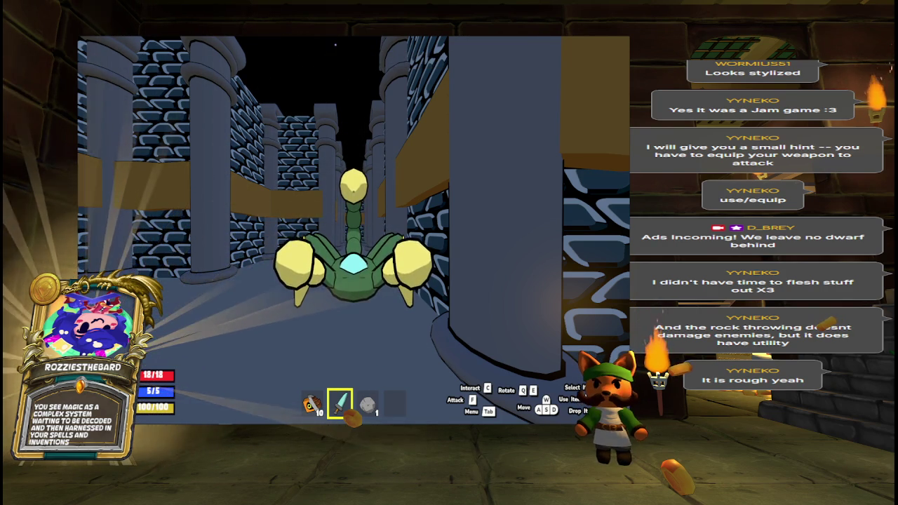
# - Open the inventory and move the dagger into the centre equipment slot
pyautogui.press('Tab')
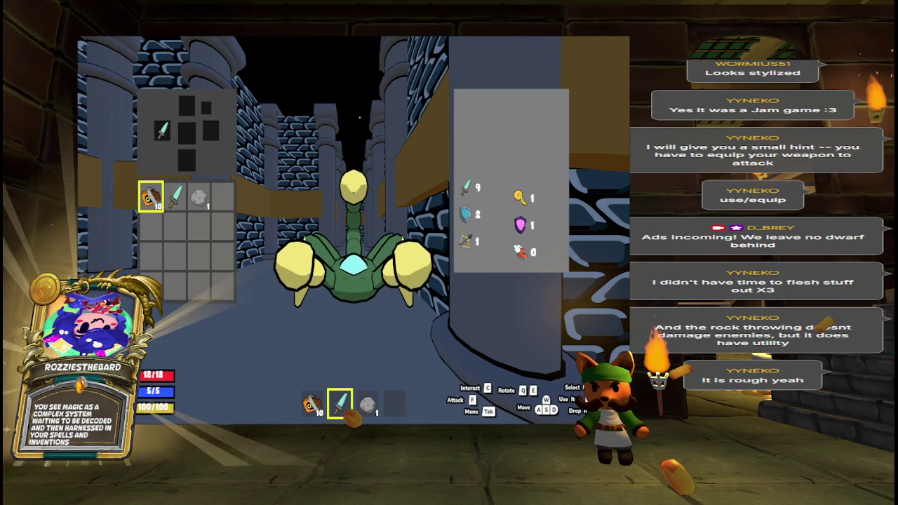
pyautogui.click(177, 197)
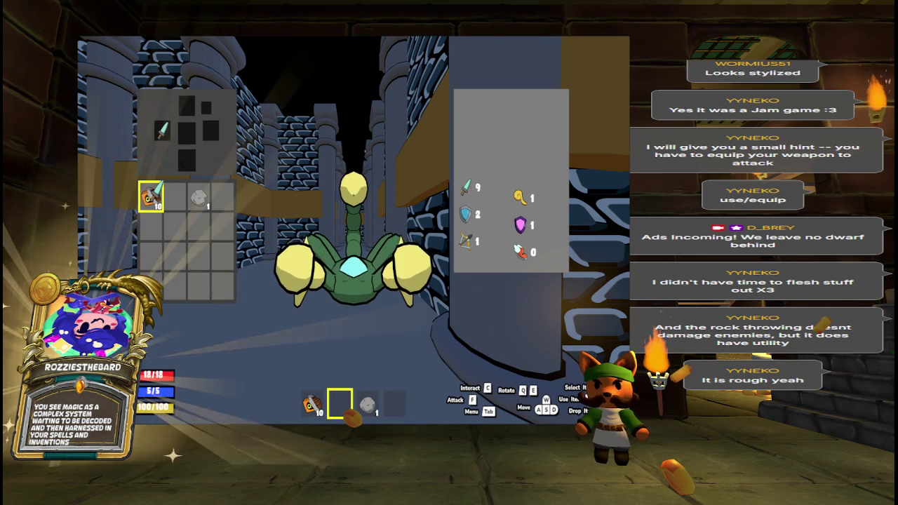
pyautogui.click(186, 132)
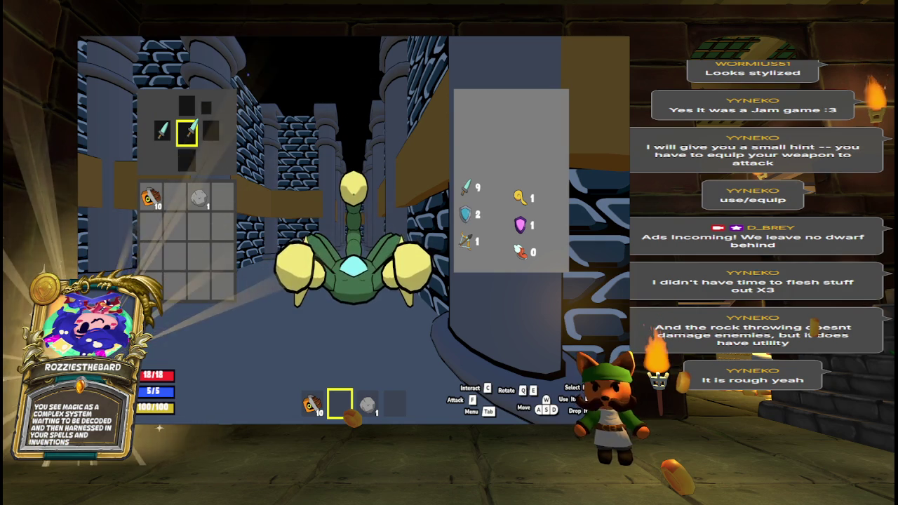
pyautogui.press('Down')
pyautogui.press('Down')
pyautogui.press('Down')
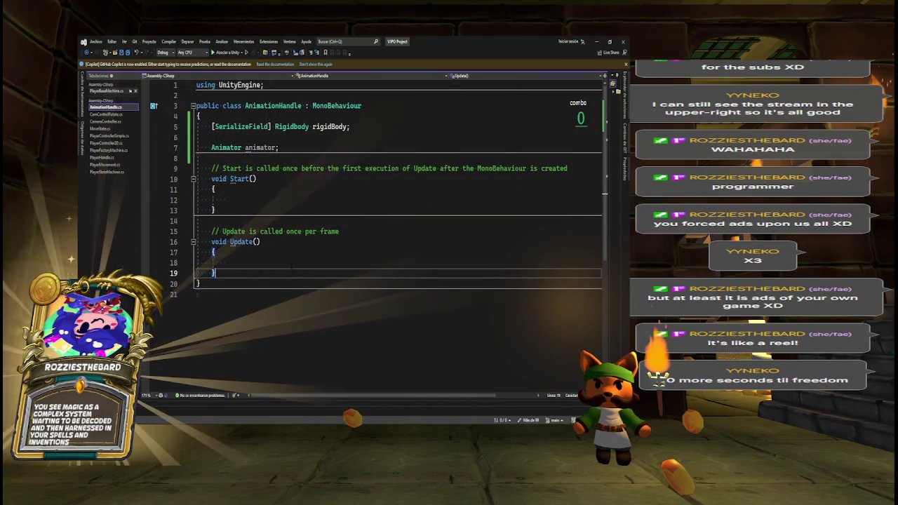
# - Delete the default comment lines above Start() and Update() in AnimationHandle.cs
pyautogui.scroll(1, 291, 265)
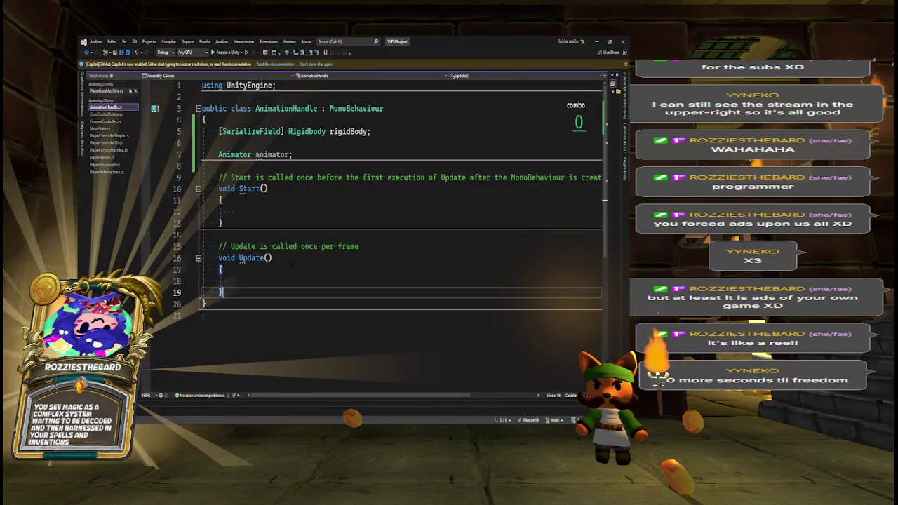
pyautogui.click(217, 177)
pyautogui.hotkey('shift', 'End')
pyautogui.press('Delete')
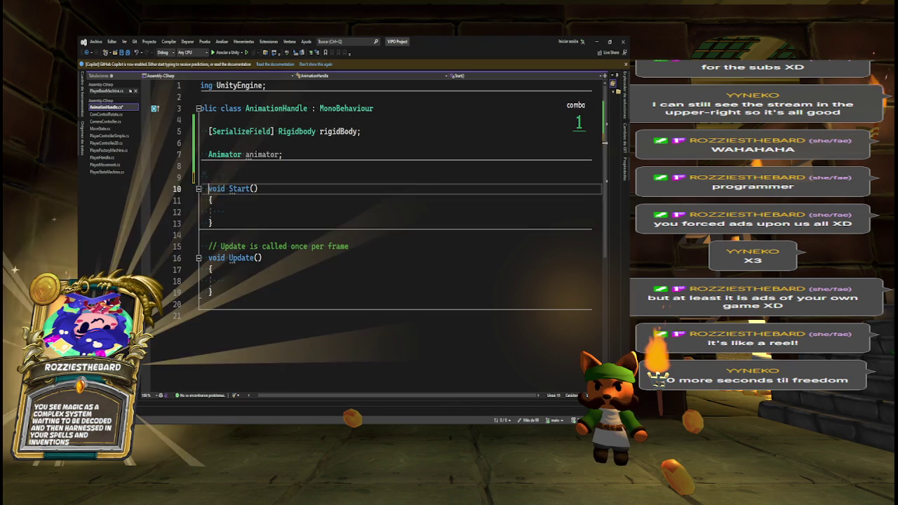
pyautogui.click(208, 246)
pyautogui.hotkey('shift', 'End')
pyautogui.press('Delete')
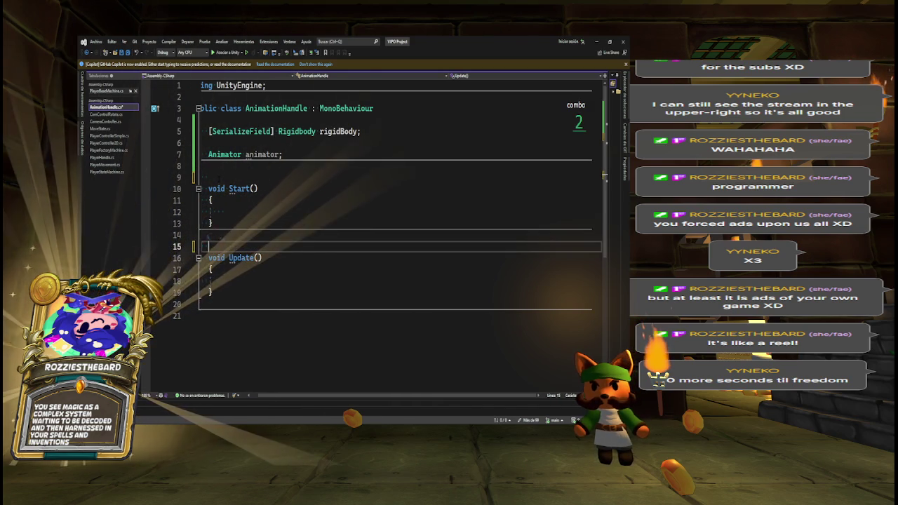
# - Save AnimationHandle.cs and switch back to the Unity editor
pyautogui.hotkey('ctrl', 's')
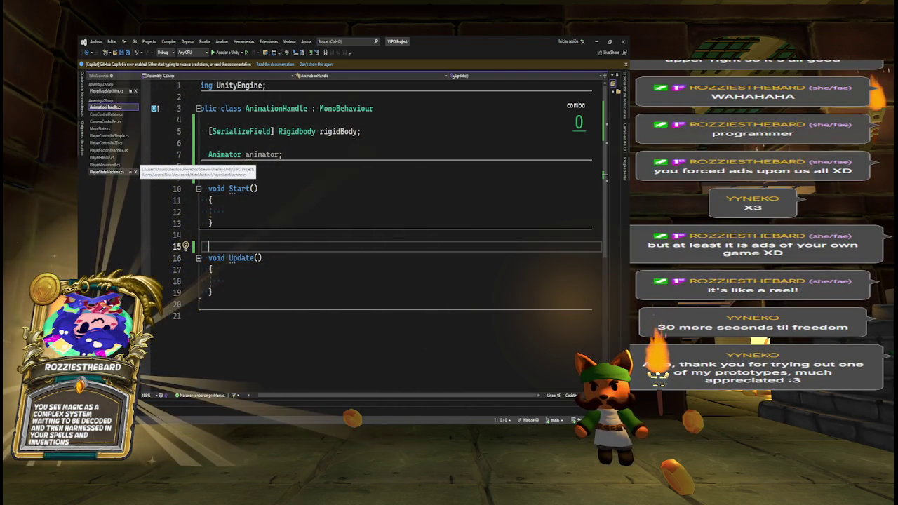
pyautogui.hscroll(-1, 278, 397)
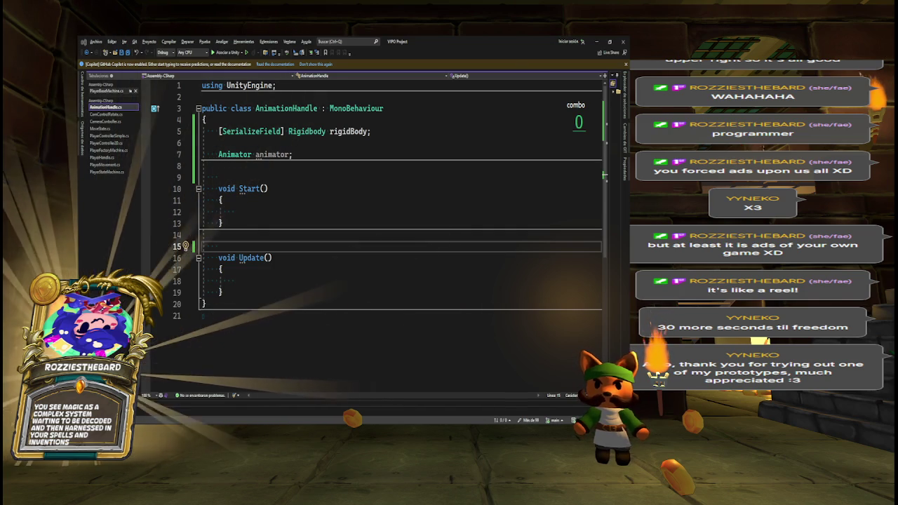
pyautogui.hotkey('alt', 'Tab')
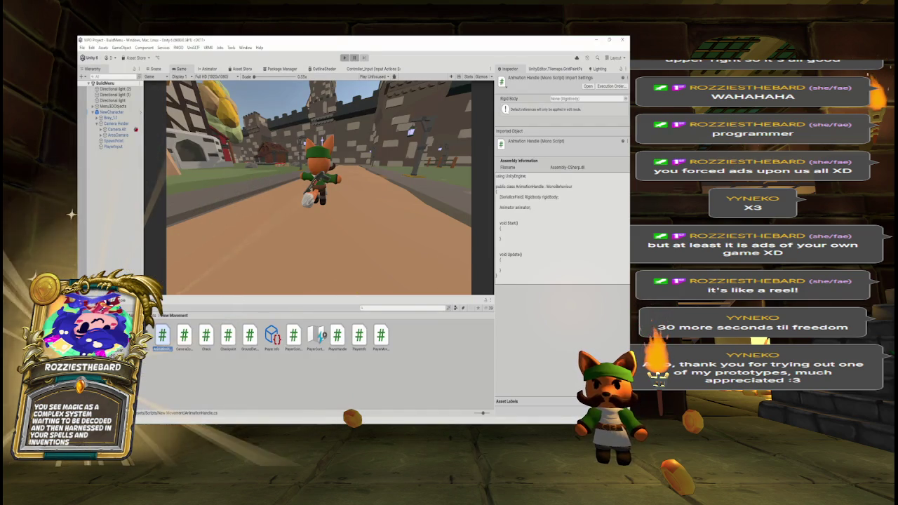
# - Open Assets > Prefabs > Network, select BirbCharacter, and edit its Character Movement Controller script
pyautogui.click(144, 315)
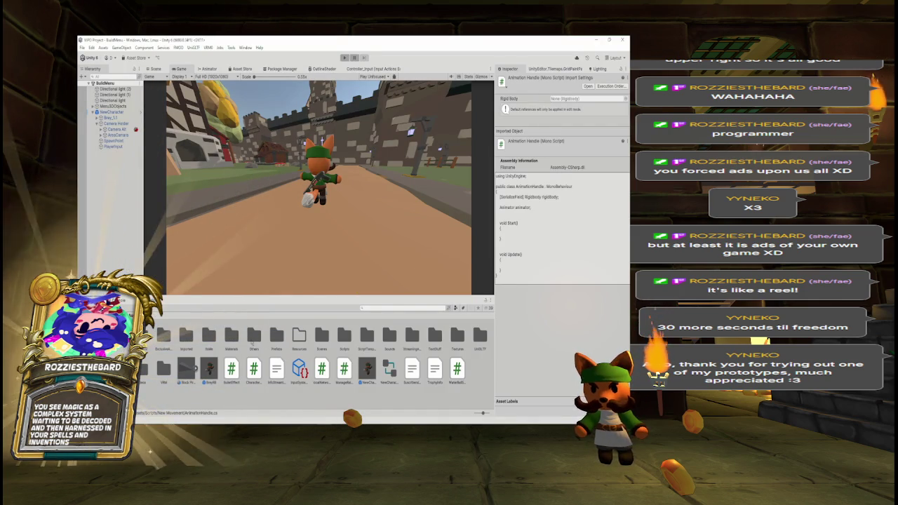
pyautogui.doubleClick(276, 337)
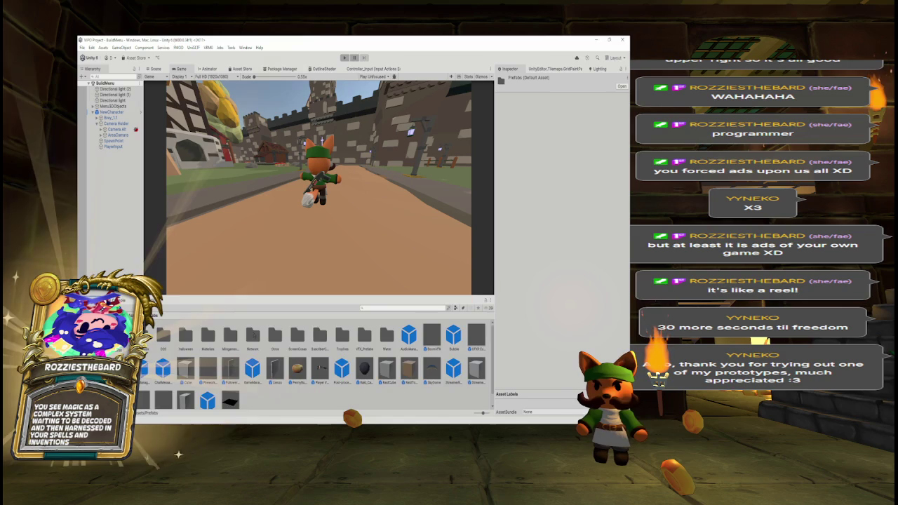
pyautogui.doubleClick(253, 337)
pyautogui.click(231, 335)
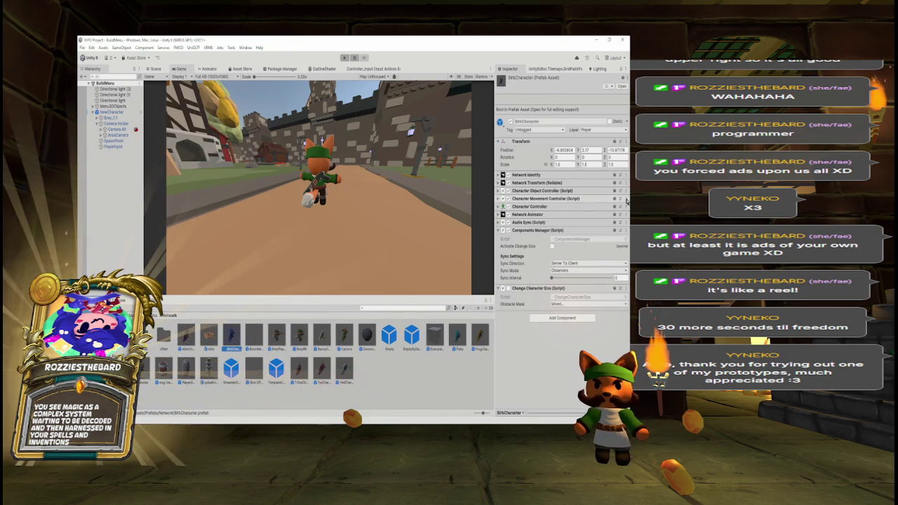
pyautogui.click(626, 199)
pyautogui.click(583, 285)
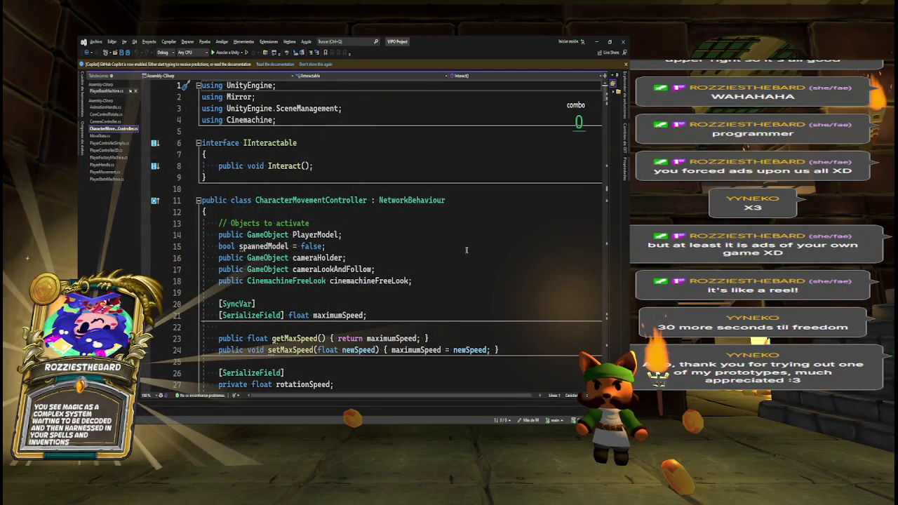
# - Search 'animator' in CharacterMovementController, review the IsGrounded/IsJumping SetBool calls, then return to AnimationHandle.cs
pyautogui.scroll(-7, 607, 127)
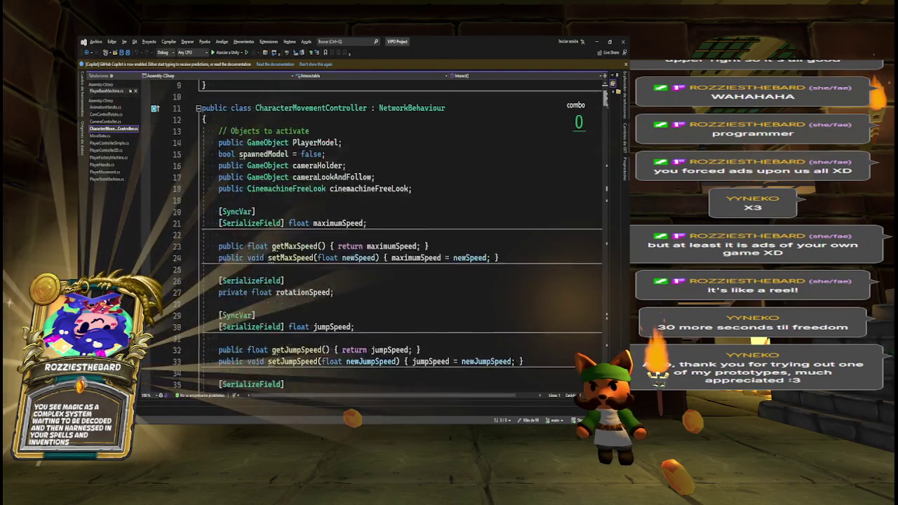
pyautogui.scroll(-3, 607, 105)
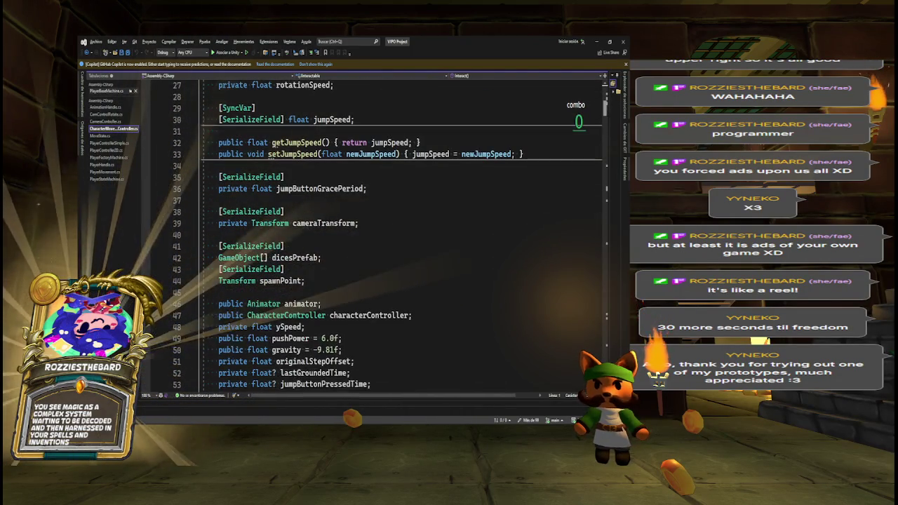
pyautogui.doubleClick(300, 280)
pyautogui.hotkey('ctrl', 'f')
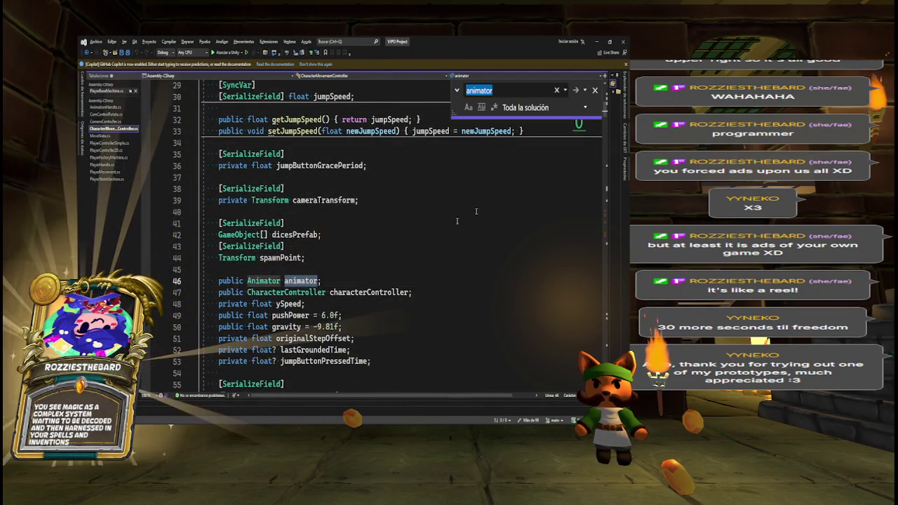
pyautogui.moveTo(605, 107); pyautogui.dragTo(601, 217)
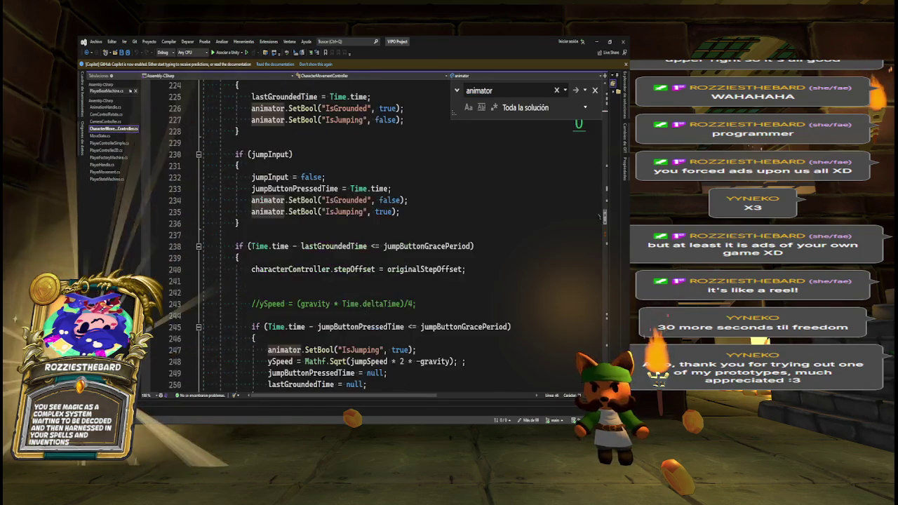
pyautogui.scroll(2, 254, 188)
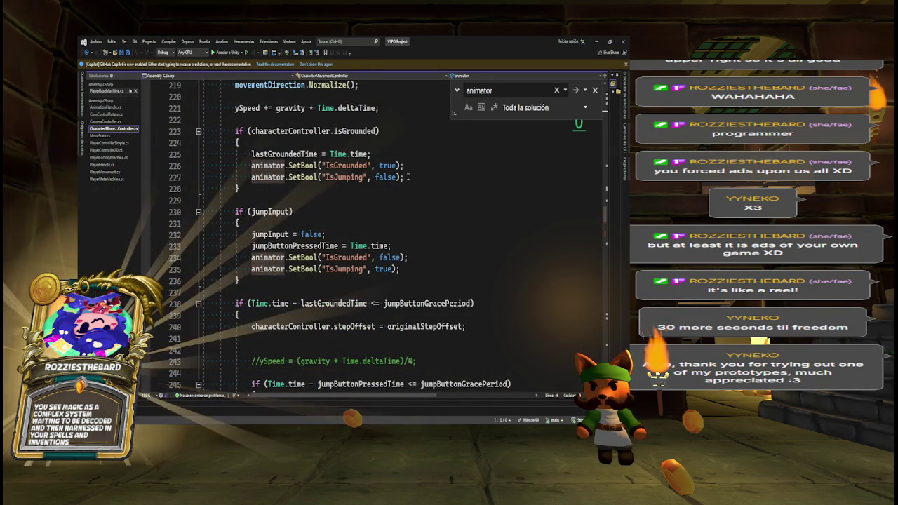
pyautogui.moveTo(338, 177)
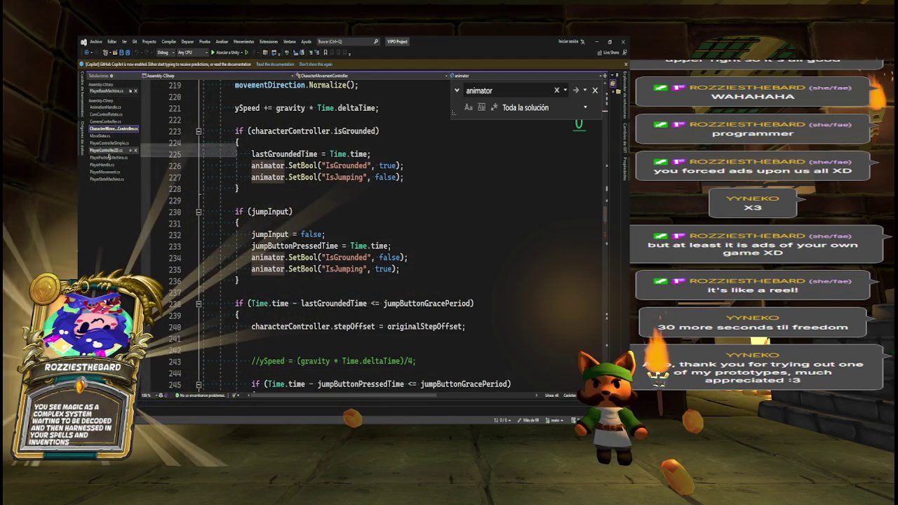
pyautogui.click(105, 107)
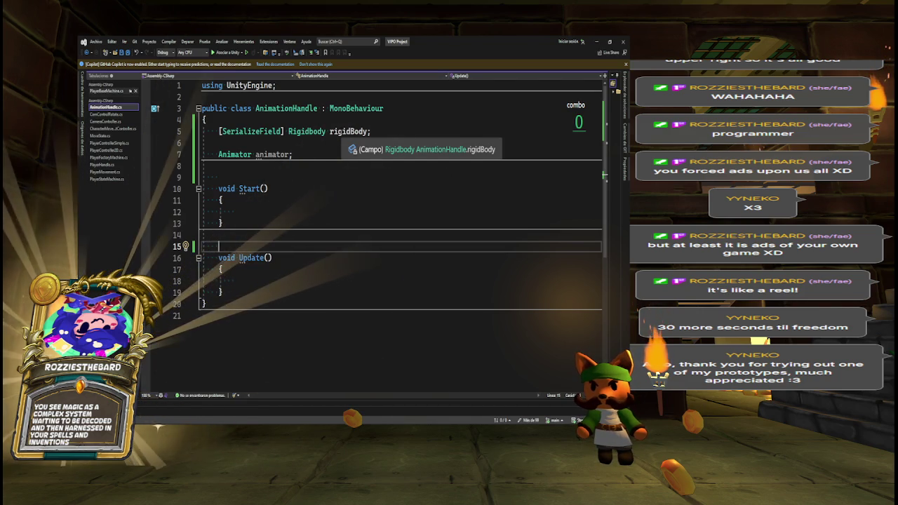
# - Insert the comment '// Walk, jump, idle... future Run' above Start()
pyautogui.click(225, 176)
pyautogui.press('Return')
pyautogui.write('/')
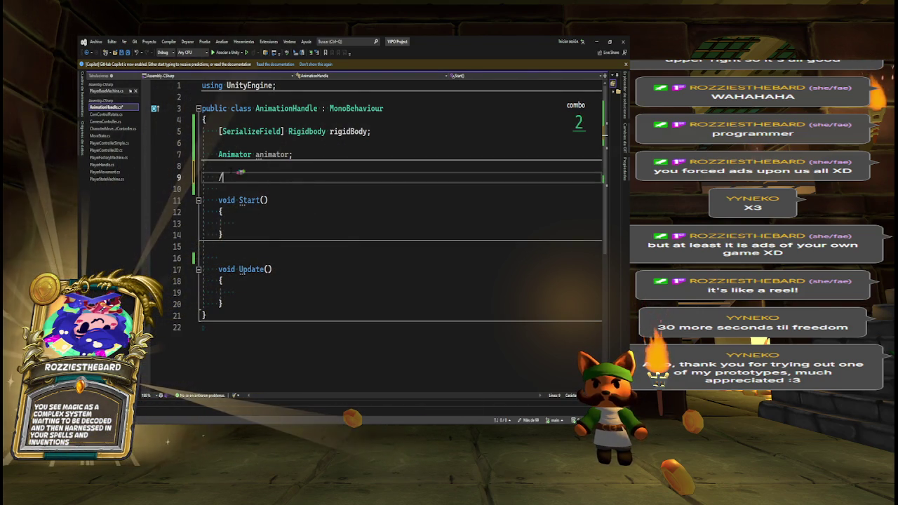
pyautogui.write('/ Walk, ju')
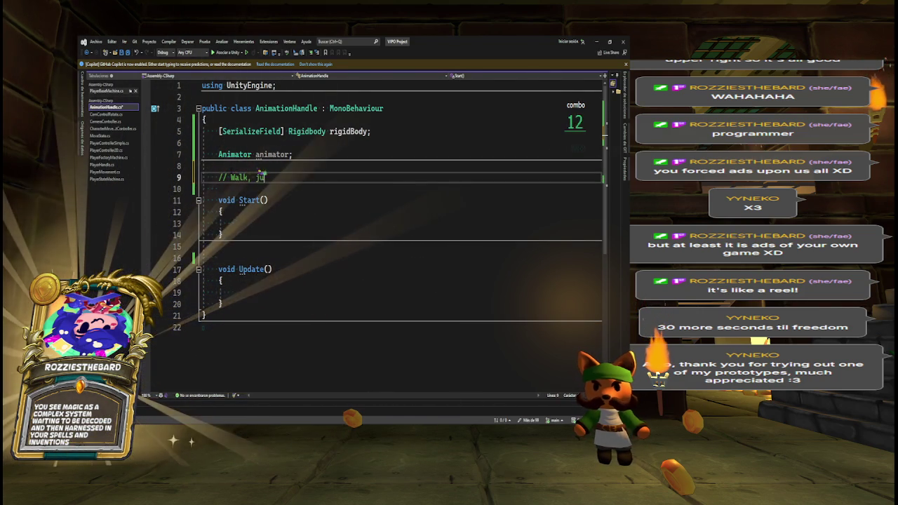
pyautogui.write('mp, idle')
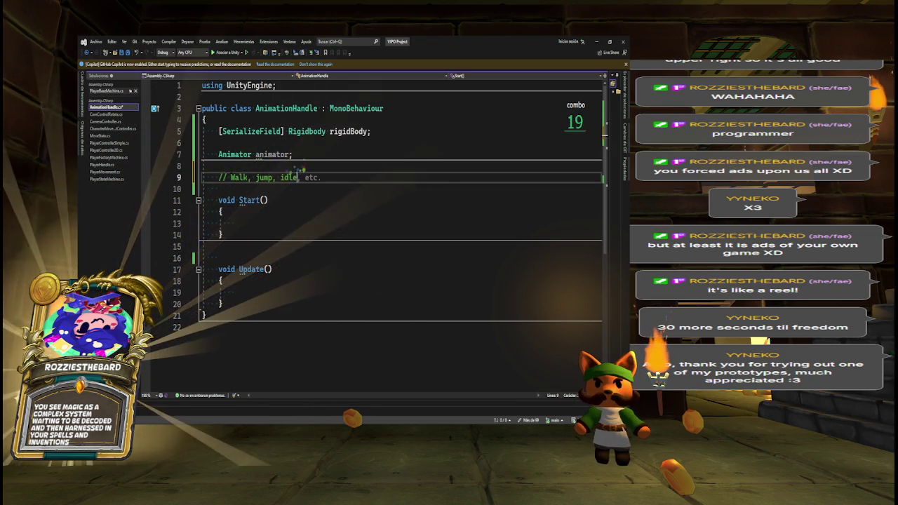
pyautogui.write('... fu')
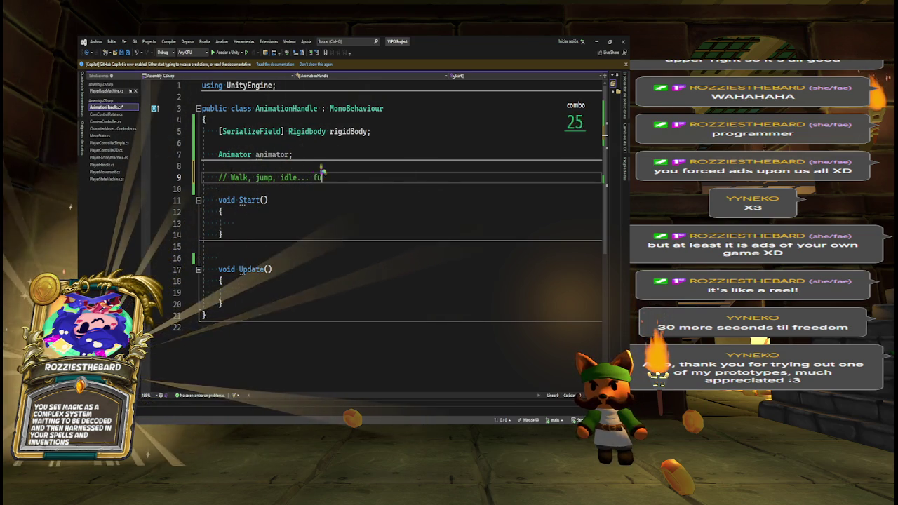
pyautogui.write('ture Run')
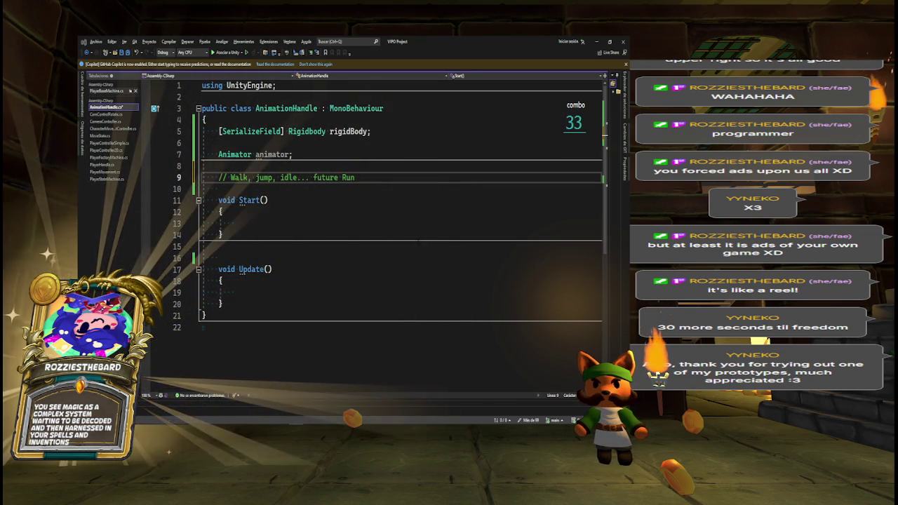
# - Select the words Walk, jump and idle in the comment, then move up to the field lines
pyautogui.doubleClick(236, 178)
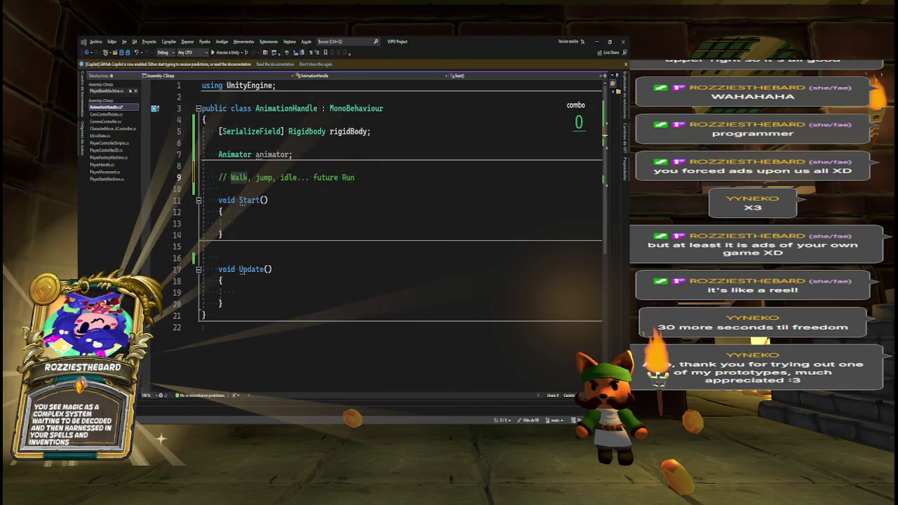
pyautogui.hotkey('alt', 'Tab')
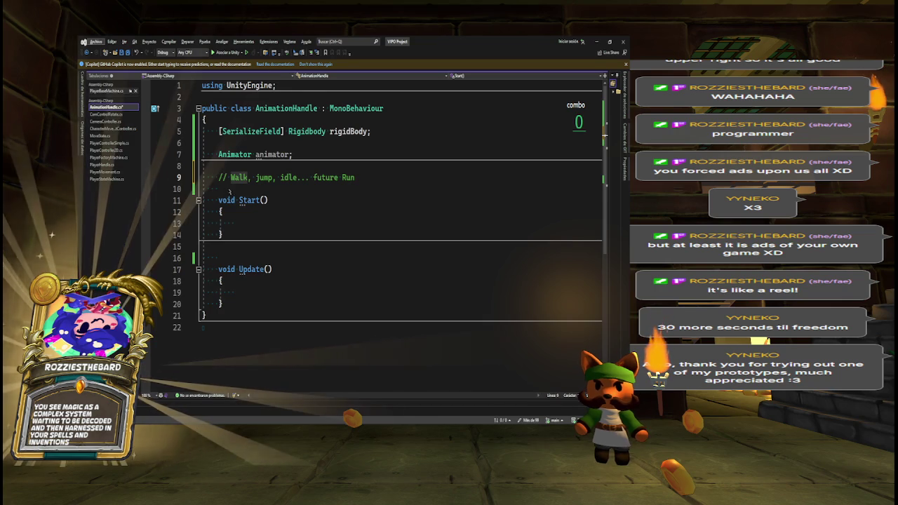
pyautogui.click(247, 187)
pyautogui.doubleClick(264, 178)
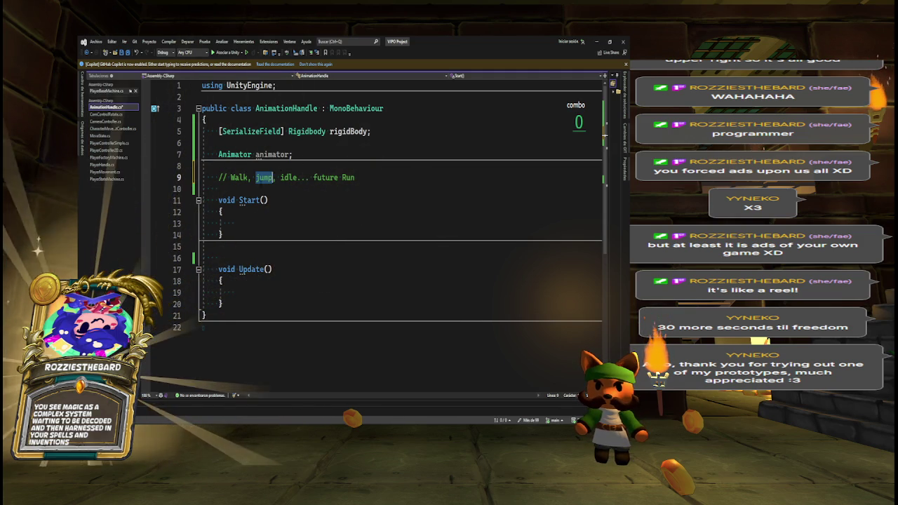
pyautogui.doubleClick(288, 177)
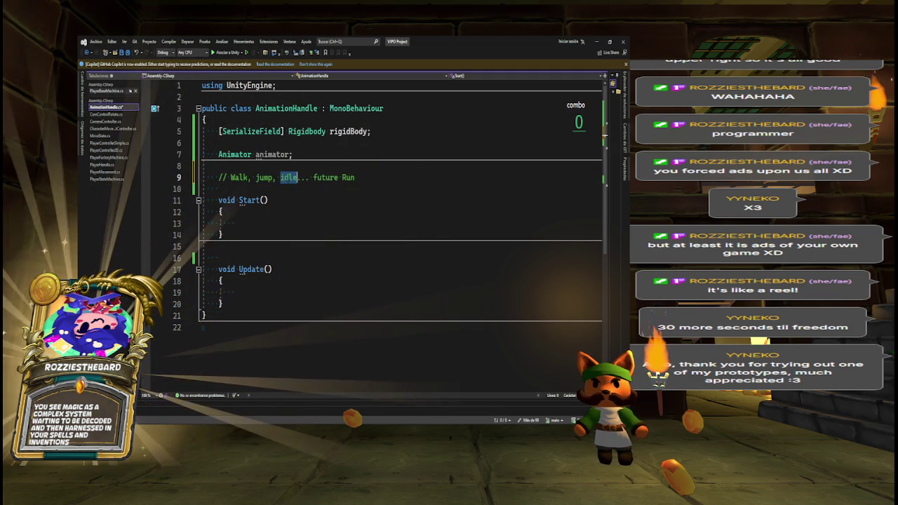
pyautogui.doubleClick(238, 177)
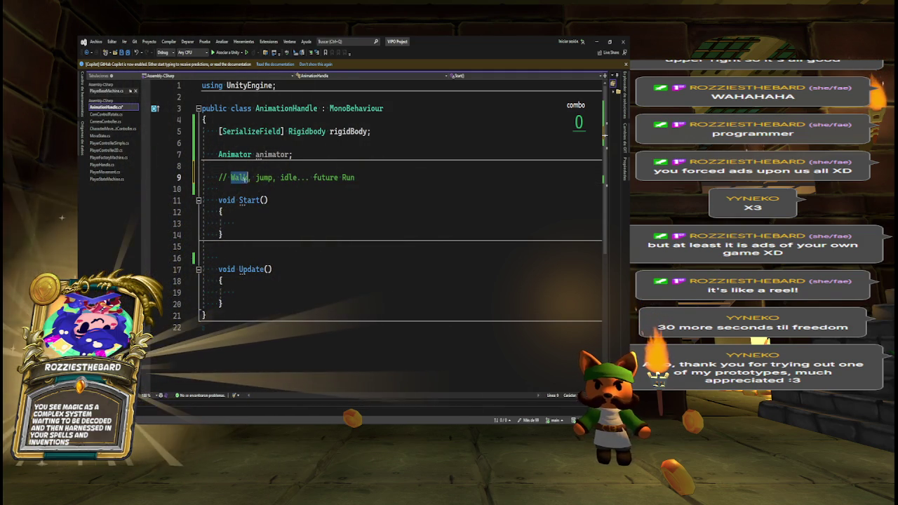
pyautogui.doubleClick(264, 177)
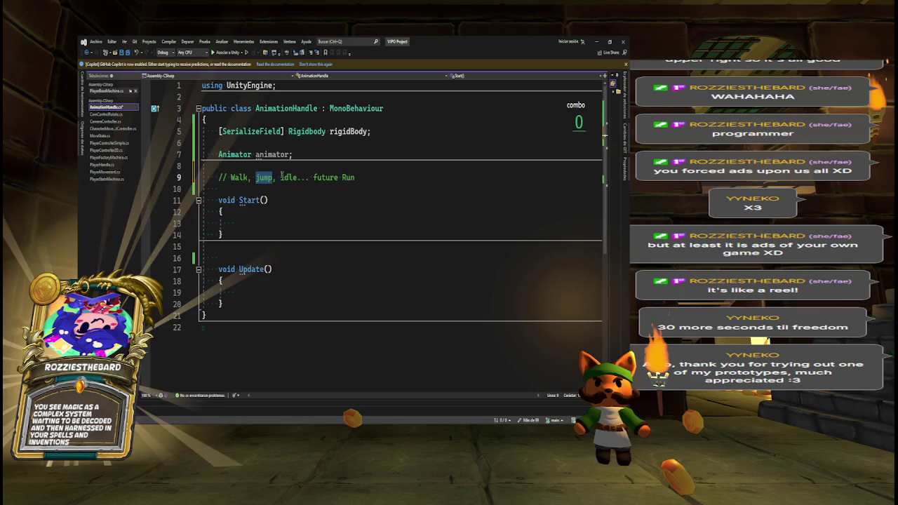
pyautogui.press('Up')
pyautogui.press('Up')
pyautogui.press('Up')
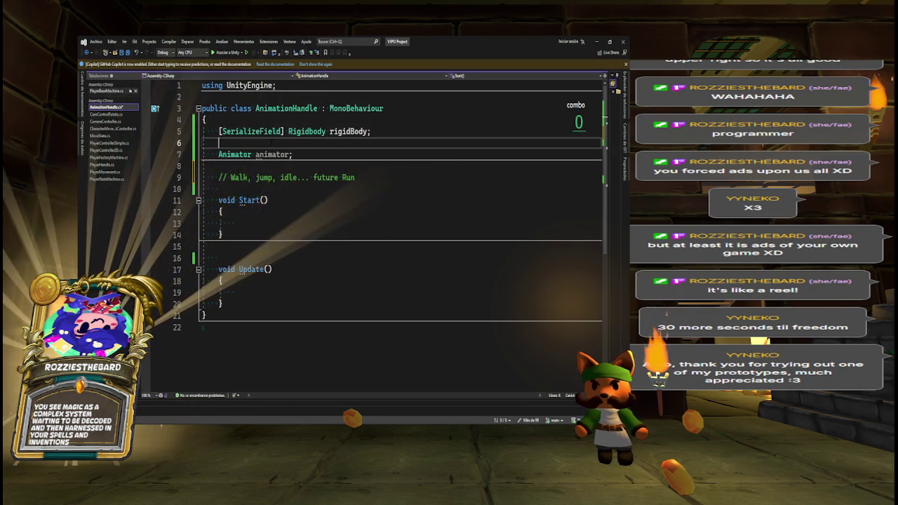
# - Add the field '[SerializeField] PlayerHandle input;' below rigidBody
pyautogui.write('[P')
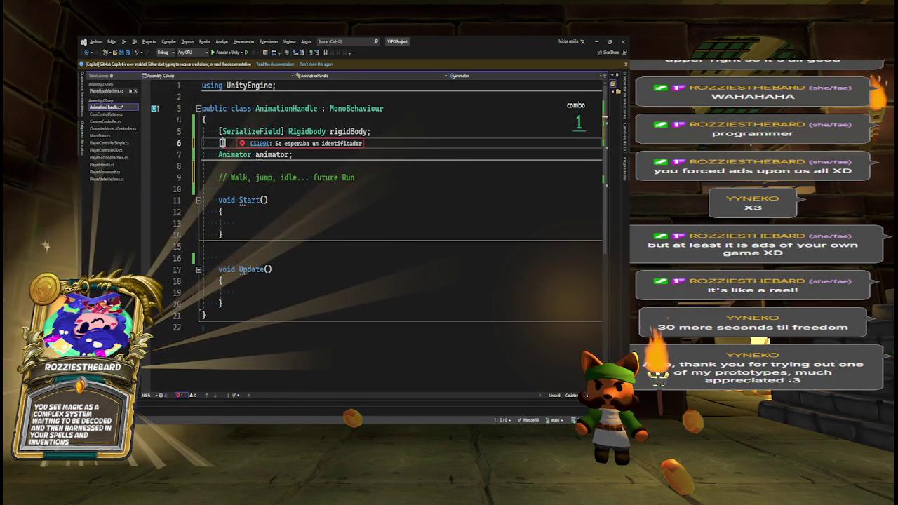
pyautogui.press('BackSpace')
pyautogui.write('Ser')
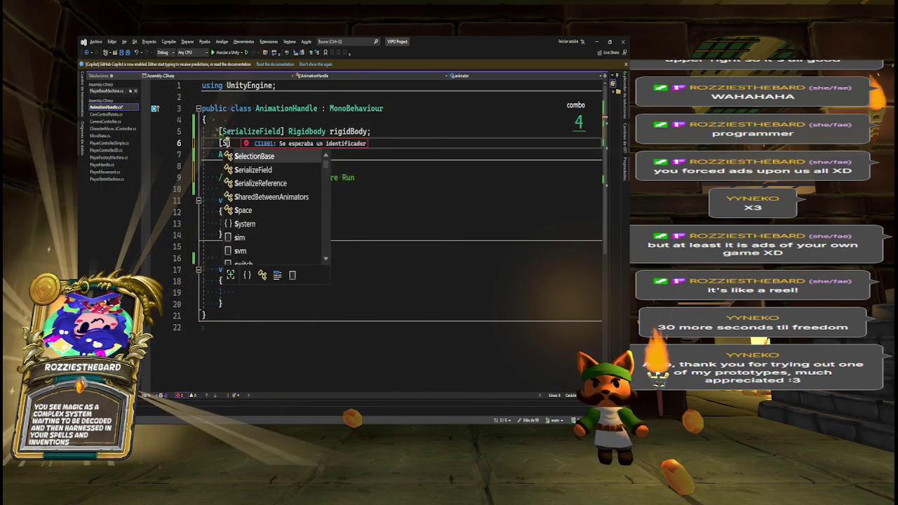
pyautogui.press('Tab')
pyautogui.press('Right')
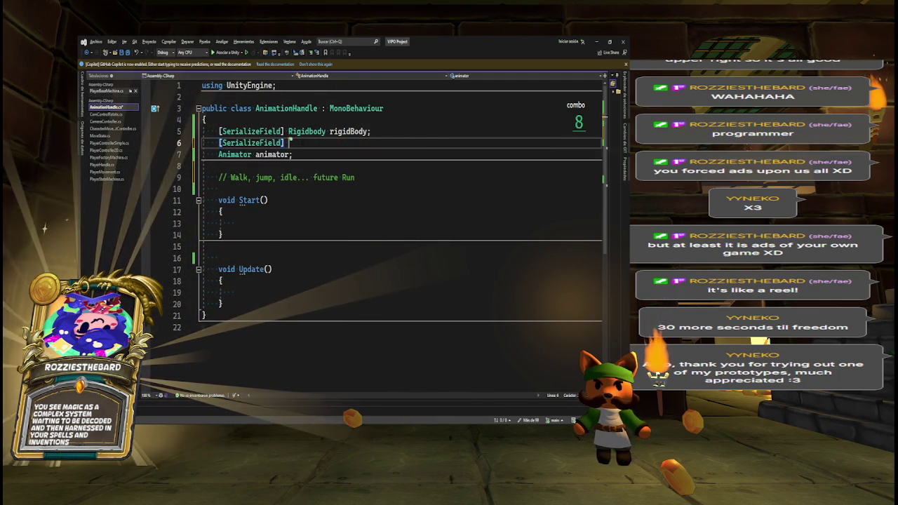
pyautogui.write('PlayerI')
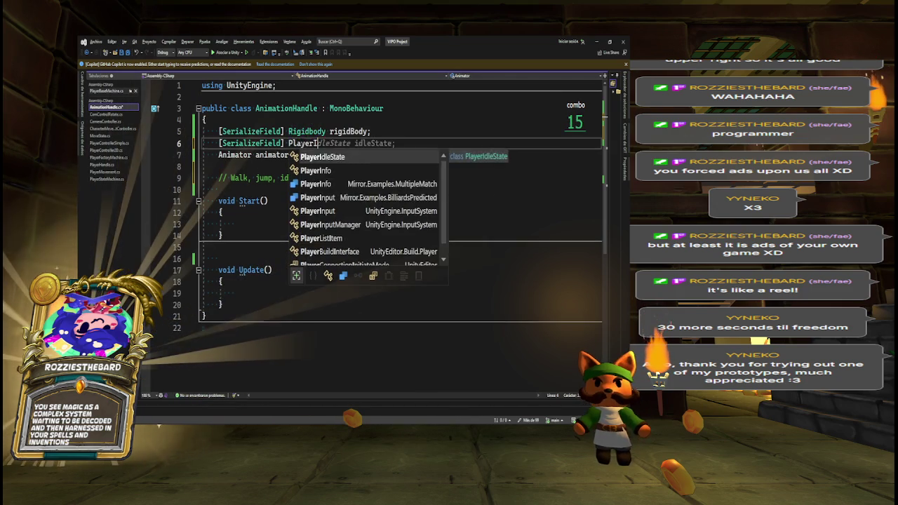
pyautogui.write('Ha')
pyautogui.press('Tab')
pyautogui.write('input;')
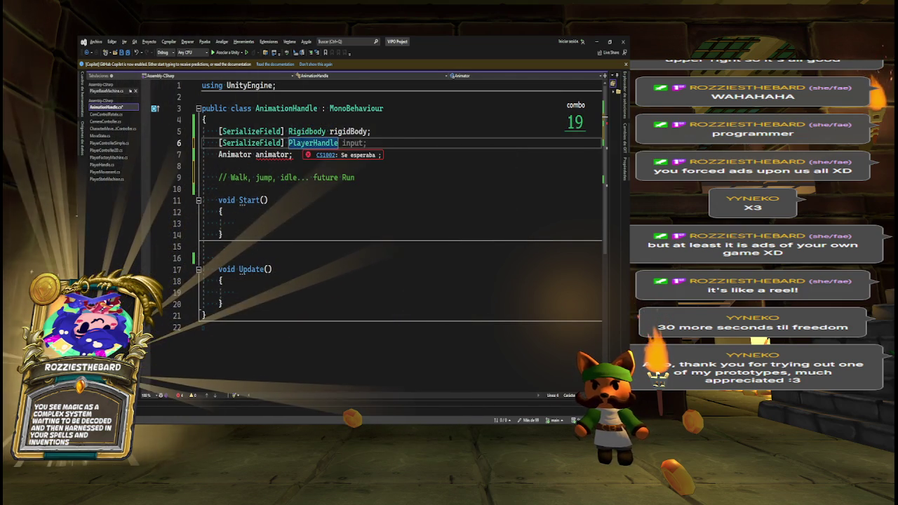
# - In Update, write 'if (input.MovementInput != Vector2.zero)' and check where MovementInput is defined
pyautogui.click(235, 292)
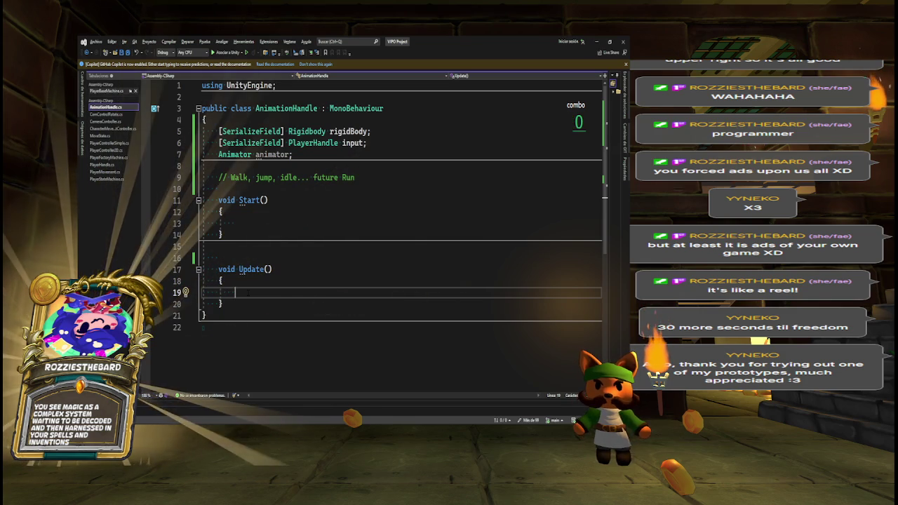
pyautogui.write('if(inpu')
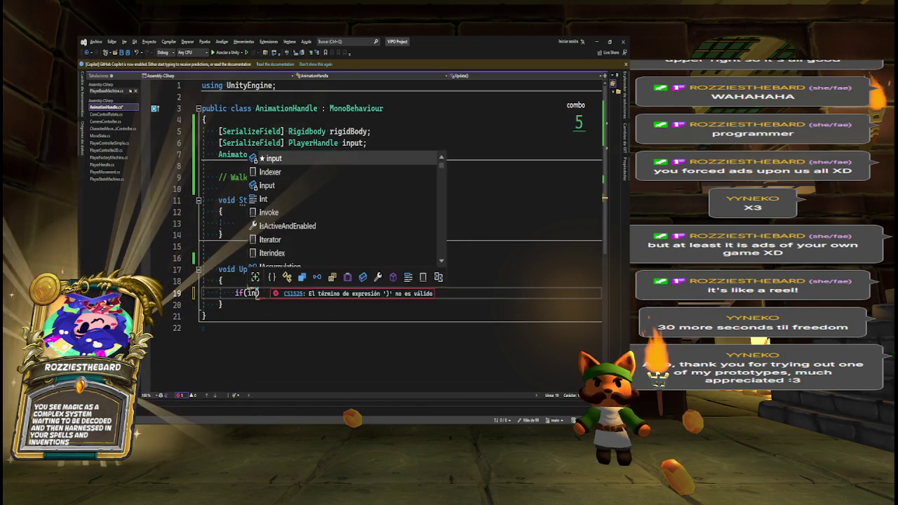
pyautogui.write('t.')
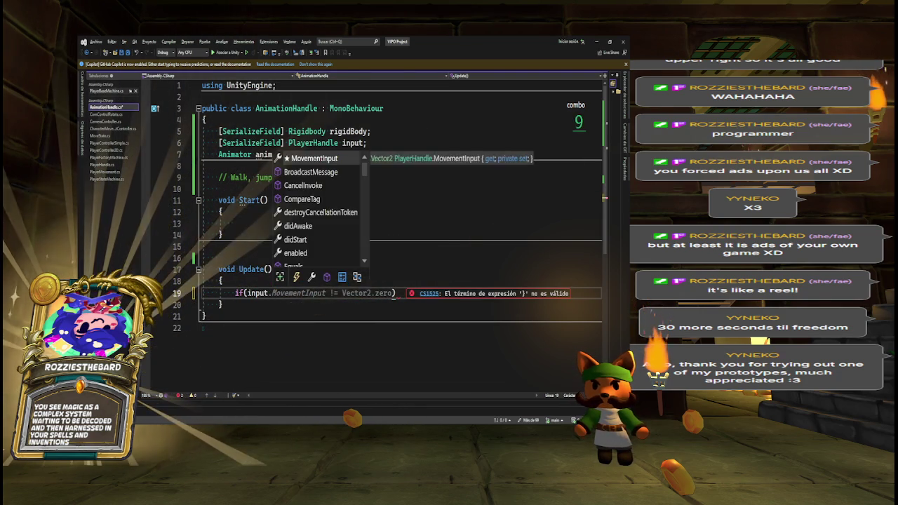
pyautogui.press('Tab')
pyautogui.press('Tab')
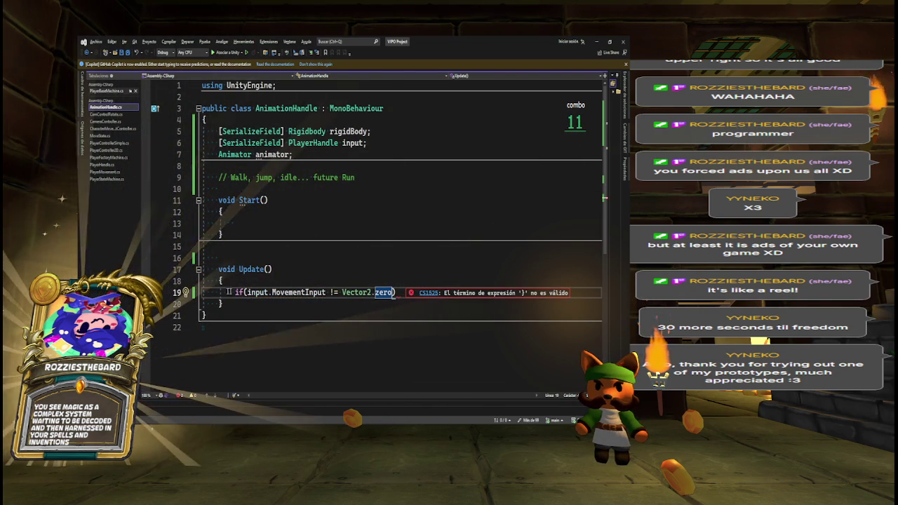
pyautogui.keyDown('ctrl'); pyautogui.click(305, 293); pyautogui.keyUp('ctrl')
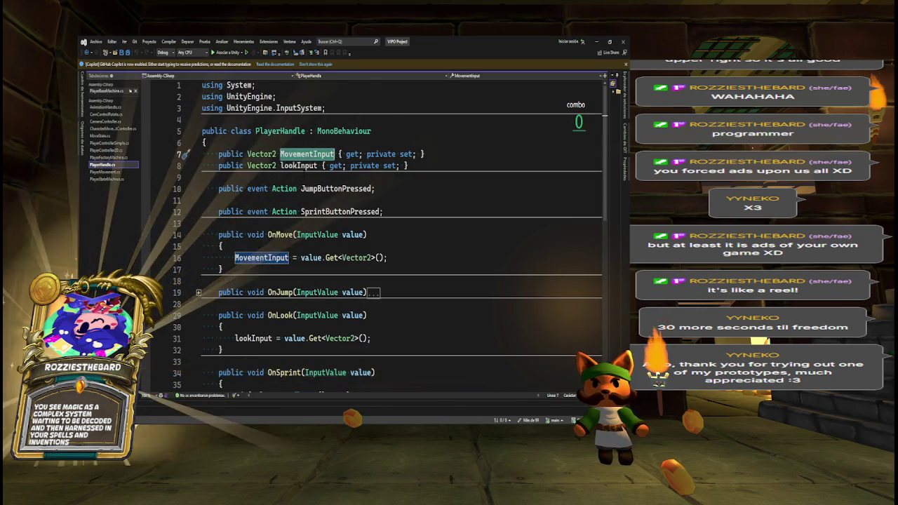
pyautogui.hotkey('ctrl', '-')
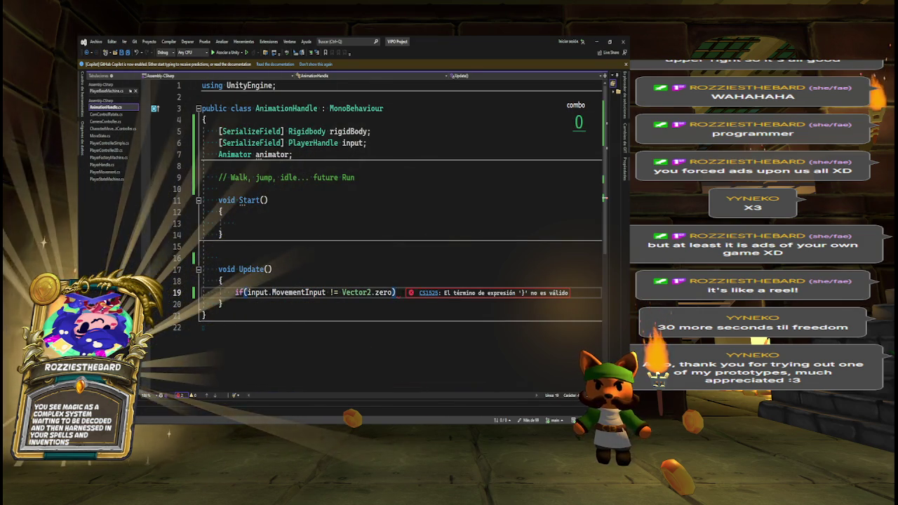
# - Add an empty brace block under the if, then search the solution for animator uses
pyautogui.press('Return')
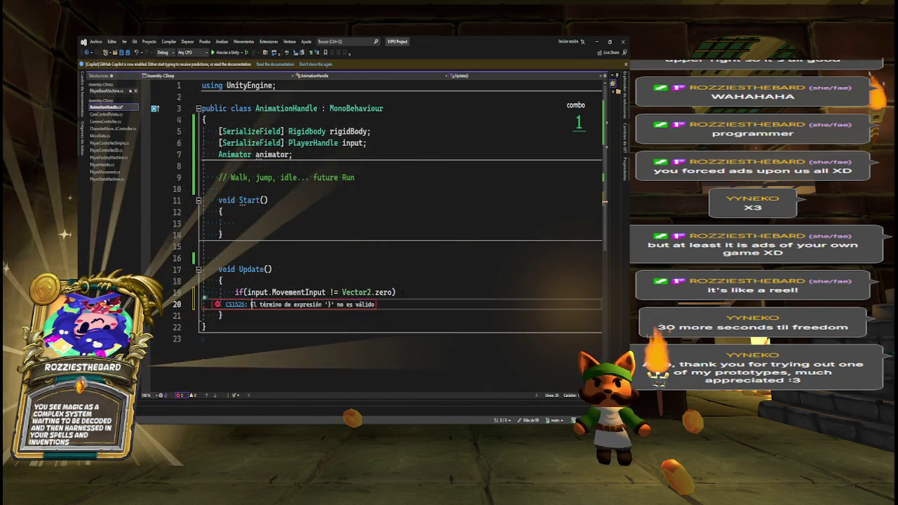
pyautogui.write('[S')
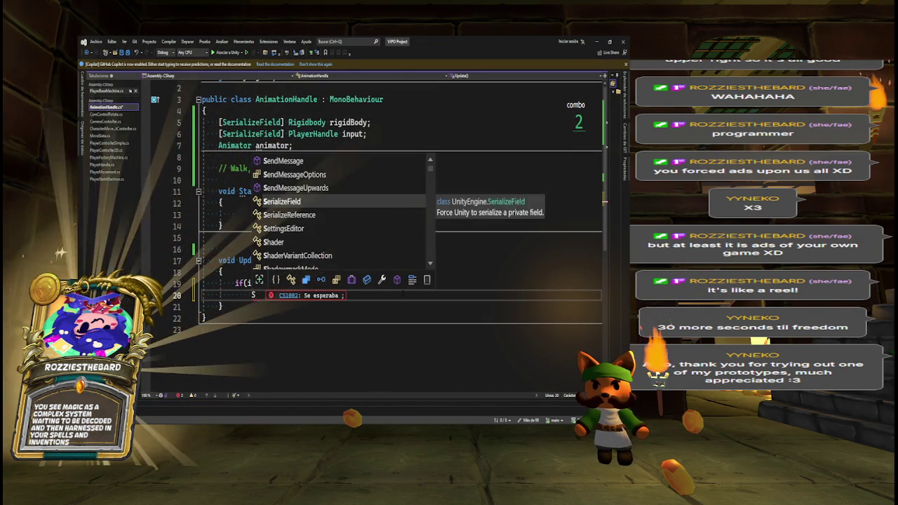
pyautogui.press('BackSpace')
pyautogui.press('BackSpace')
pyautogui.write('{')
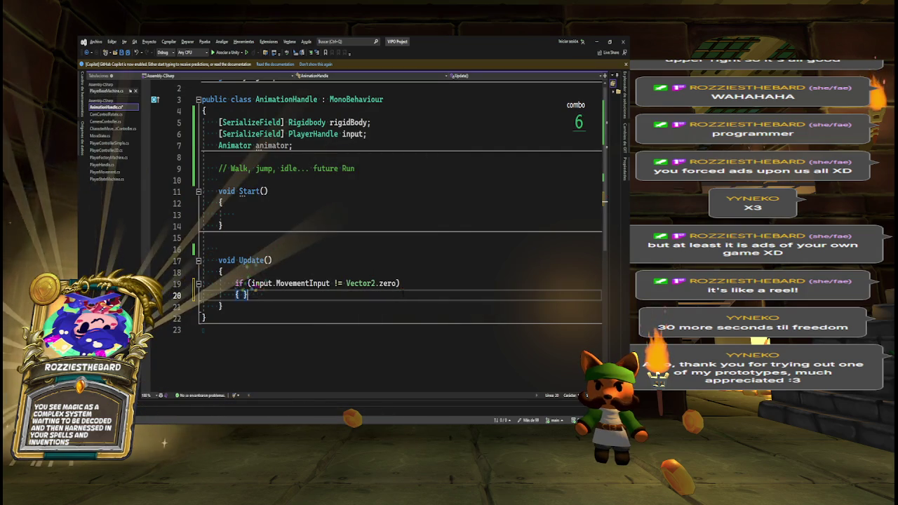
pyautogui.press('Return')
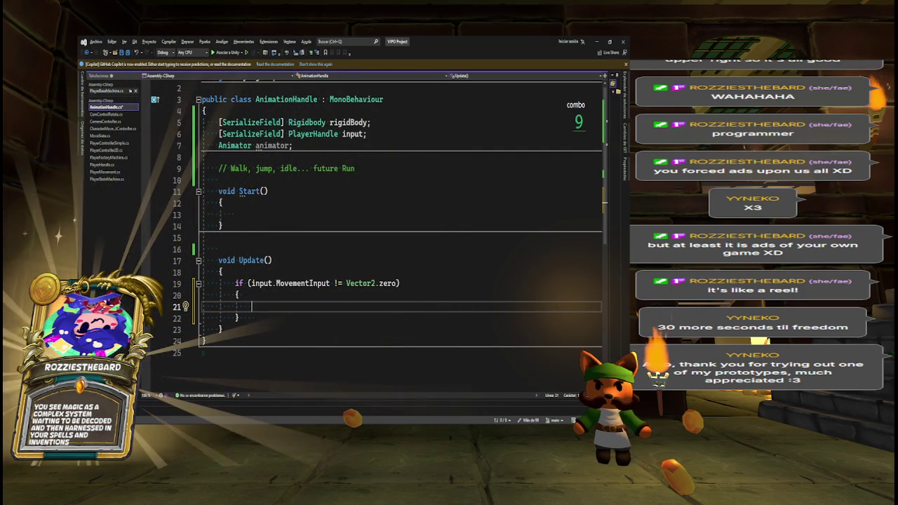
pyautogui.hotkey('ctrl', 'f')
pyautogui.press('Return')
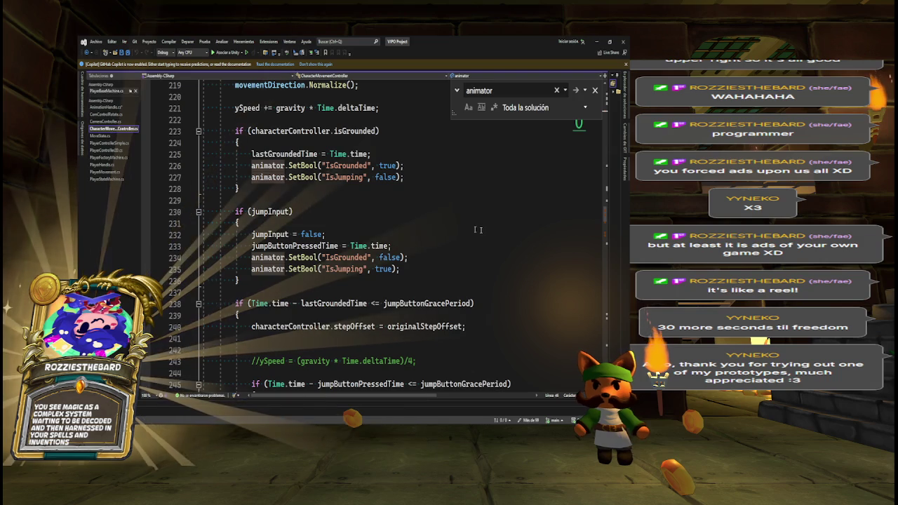
# - Paste the IsMoving-true SetBool line into the if and accept the IsMoving-false else suggestion
pyautogui.scroll(-7, 588, 246)
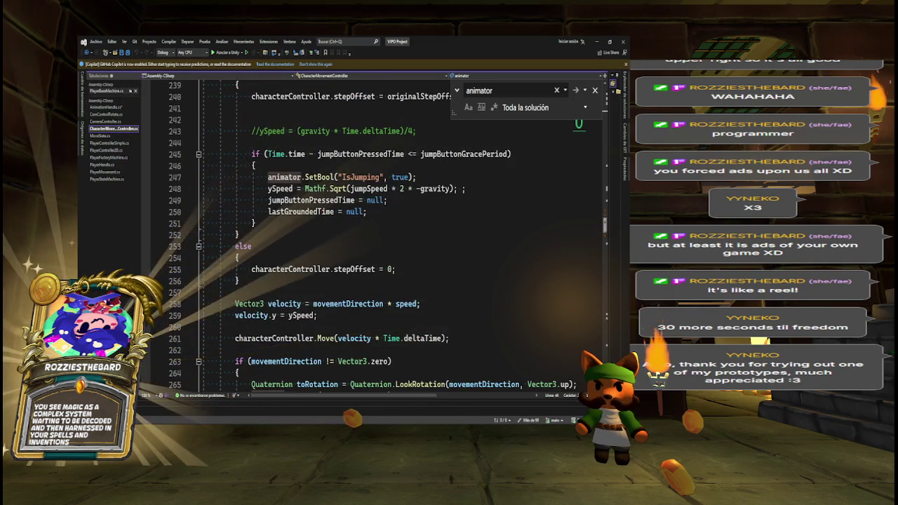
pyautogui.scroll(-3, 579, 125)
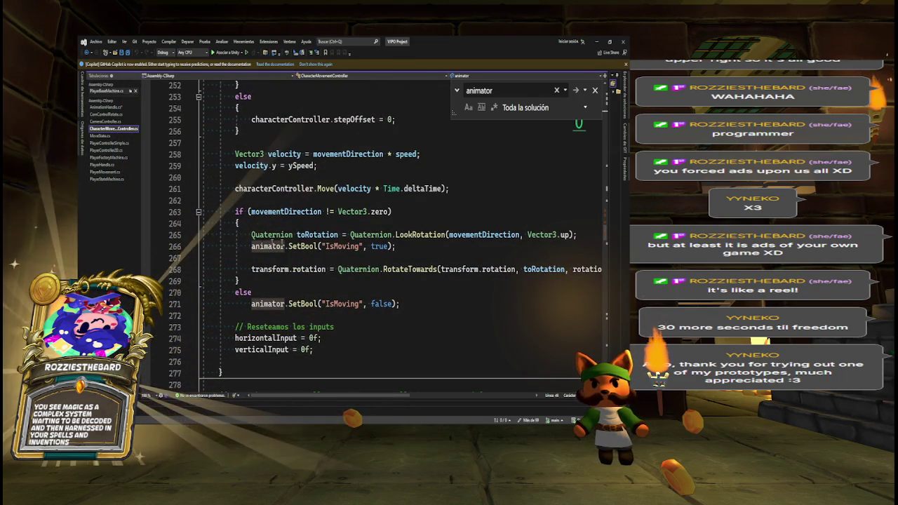
pyautogui.click(174, 246)
pyautogui.hotkey('ctrl', 'Tab')
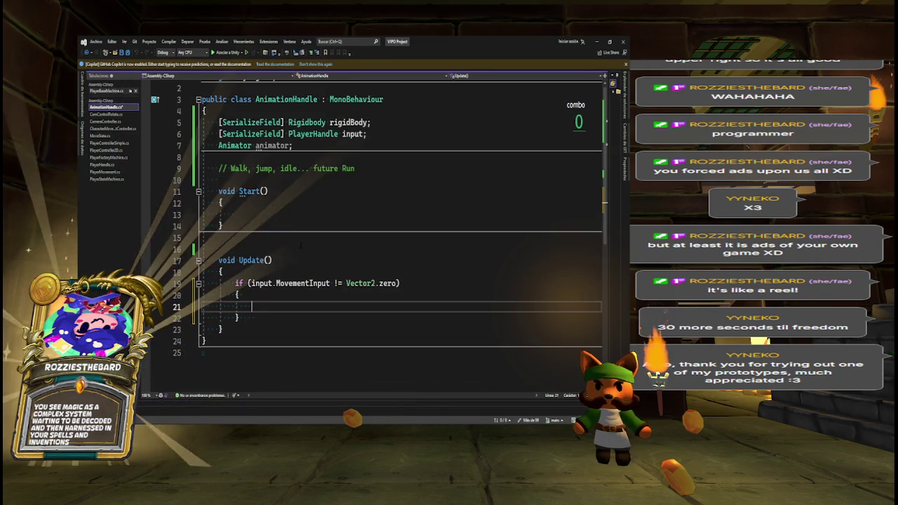
pyautogui.write('animator.SetBool("IsMoving", true);')
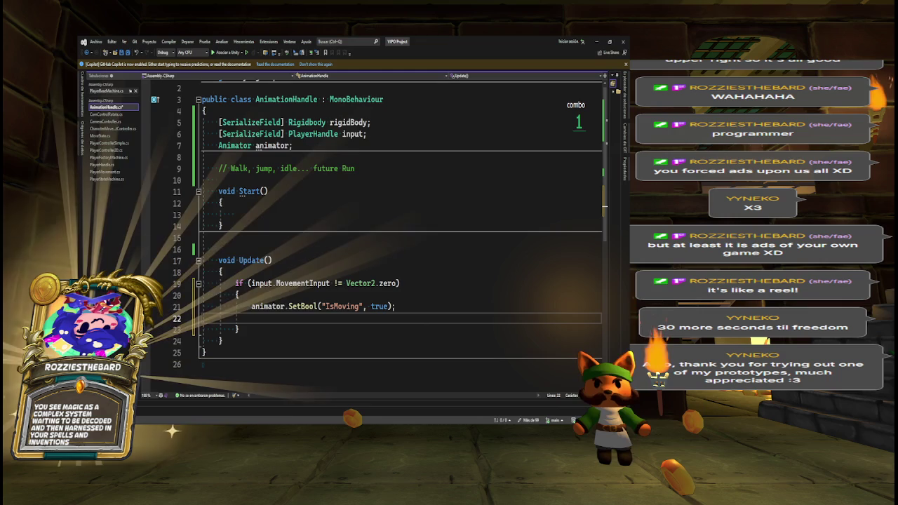
pyautogui.press('Down')
pyautogui.press('Return')
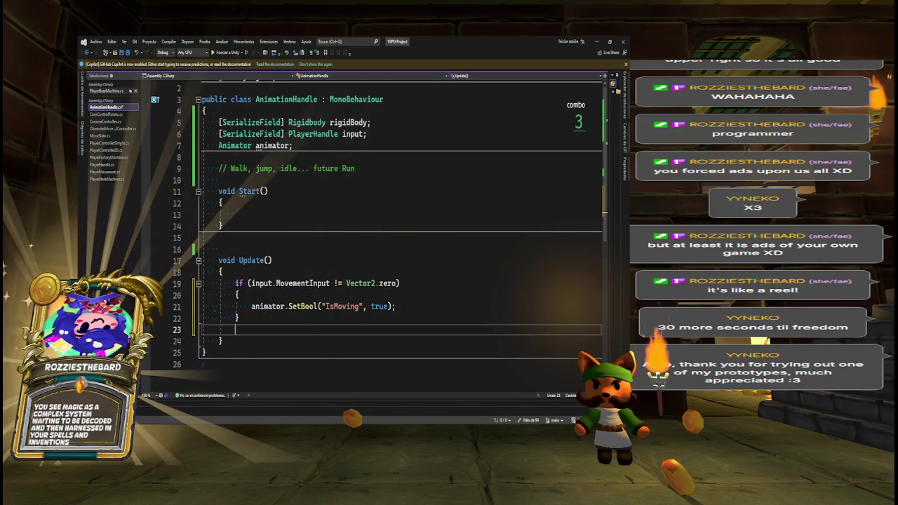
pyautogui.press('Tab')
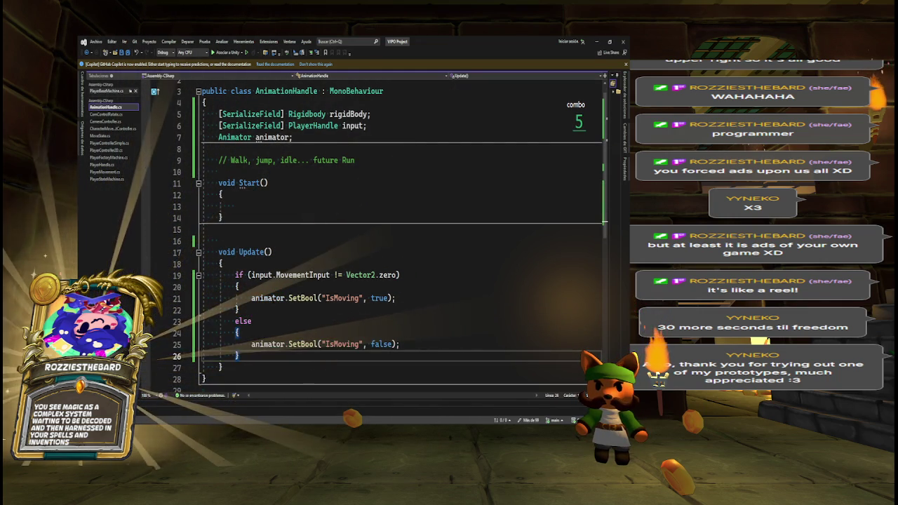
# - Remove the braces from the if and else so both become single-line statements
pyautogui.hotkey('ctrl', 'shift', 'l')
pyautogui.press('Up')
pyautogui.press('Up')
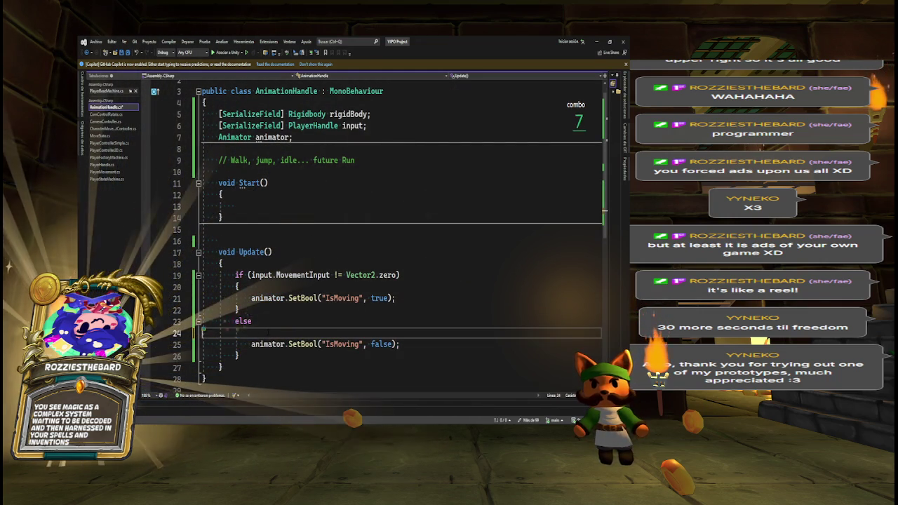
pyautogui.press('End')
pyautogui.press('BackSpace')
pyautogui.press('BackSpace')
pyautogui.press('Down')
pyautogui.press('Down')
pyautogui.press('End')
pyautogui.press('BackSpace')
pyautogui.press('BackSpace')
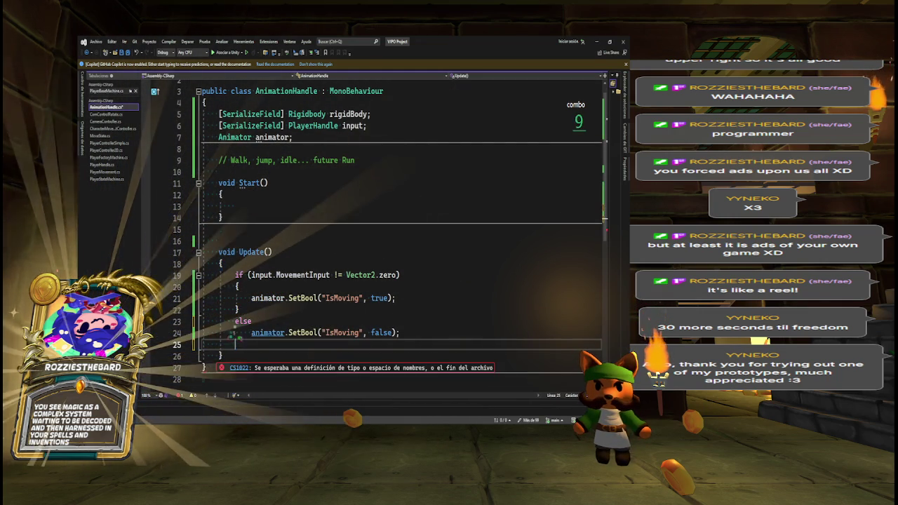
pyautogui.press('BackSpace')
pyautogui.press('Up')
pyautogui.press('Up')
pyautogui.press('End')
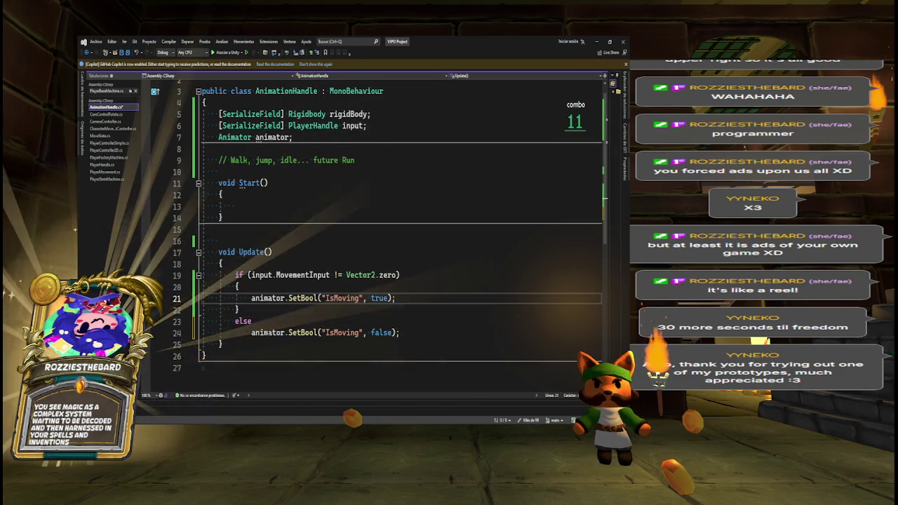
pyautogui.press('BackSpace')
pyautogui.press('BackSpace')
pyautogui.press('Up')
pyautogui.press('End')
pyautogui.press('BackSpace')
pyautogui.press('BackSpace')
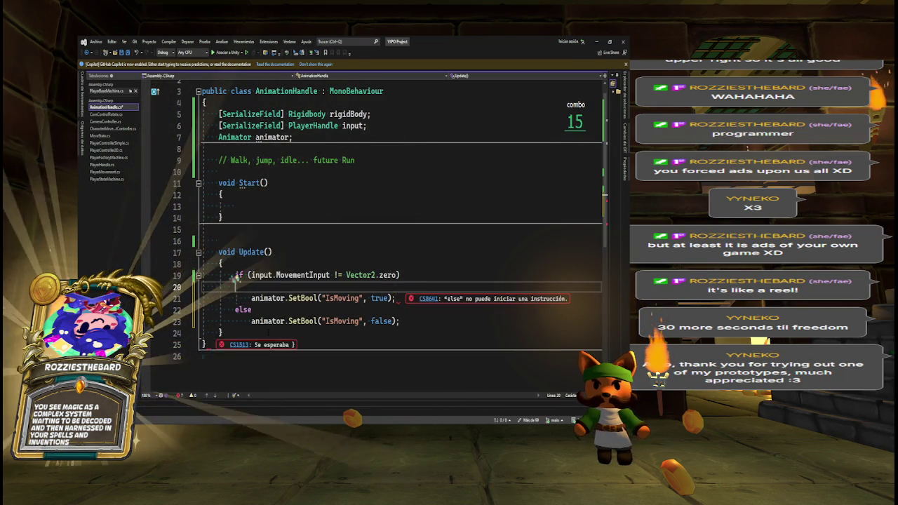
pyautogui.press('BackSpace')
pyautogui.press('Up')
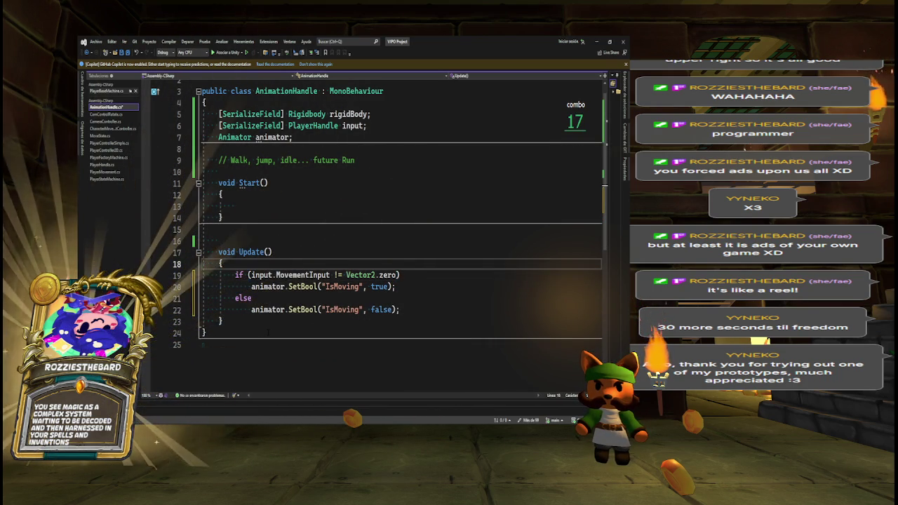
pyautogui.press('Return')
# - Add two comments above the Update if: it tells the animator about any movement input, meaning moving, not running; add blank lines after the else
pyautogui.write('//')
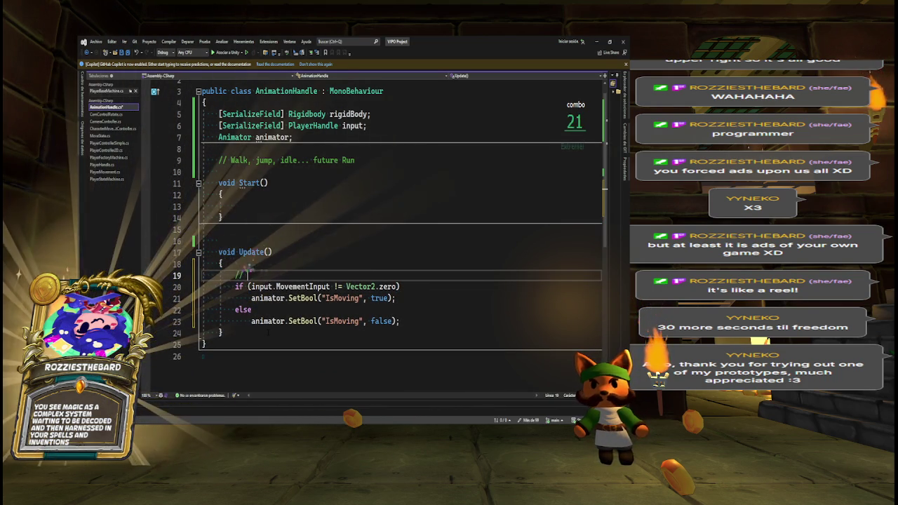
pyautogui.write(' we')
pyautogui.write('We tell')
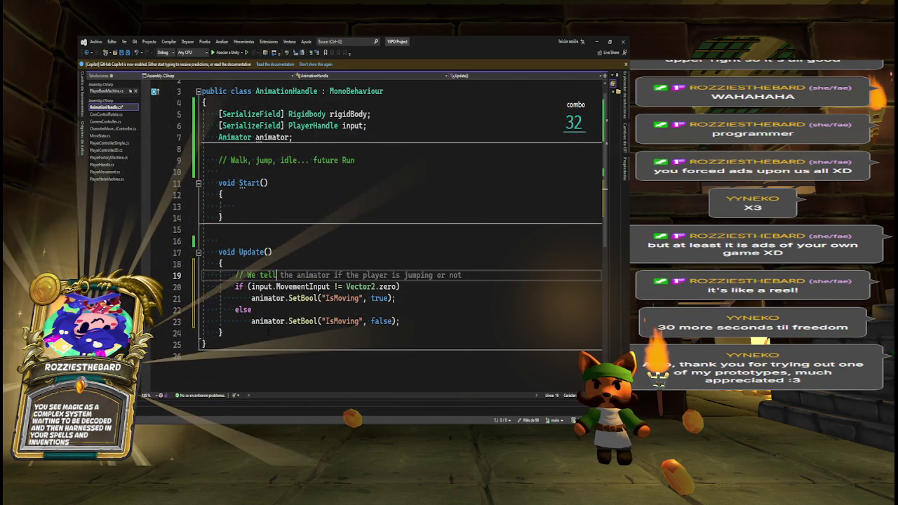
pyautogui.press('Tab')
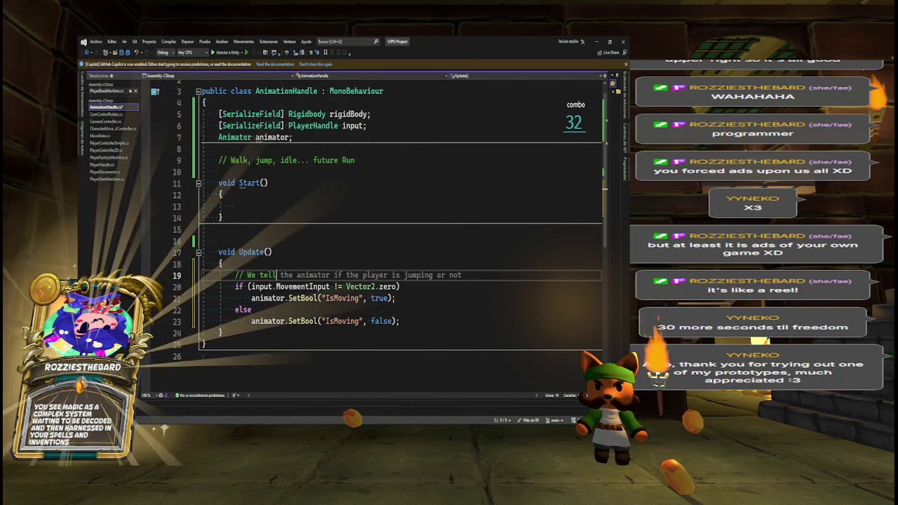
pyautogui.write(' the ')
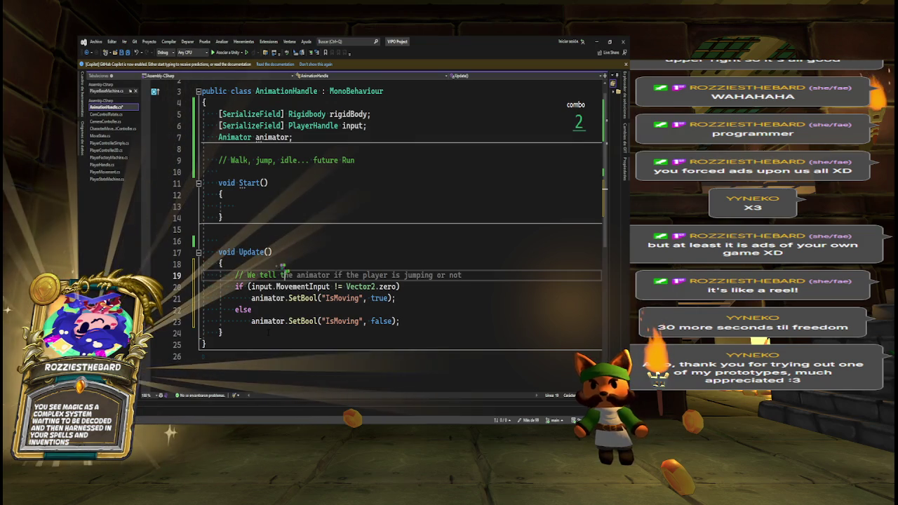
pyautogui.write('animator if')
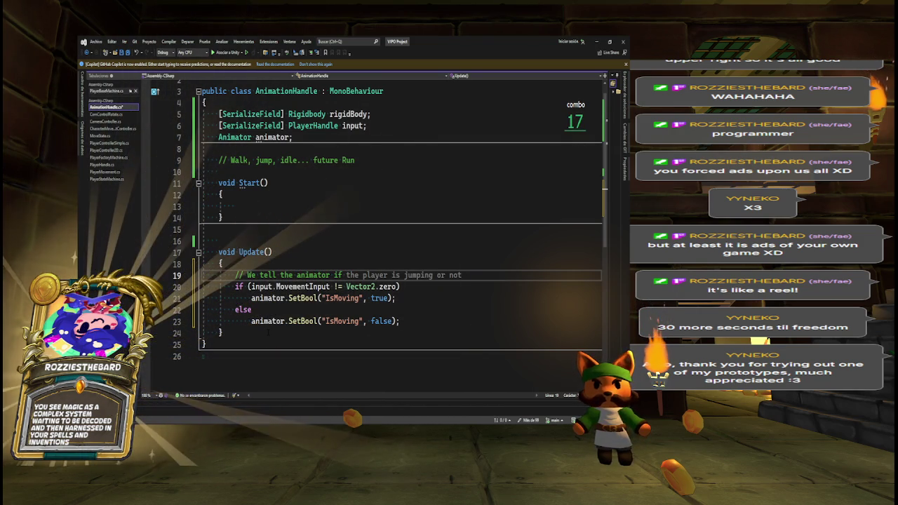
pyautogui.write(' the ')
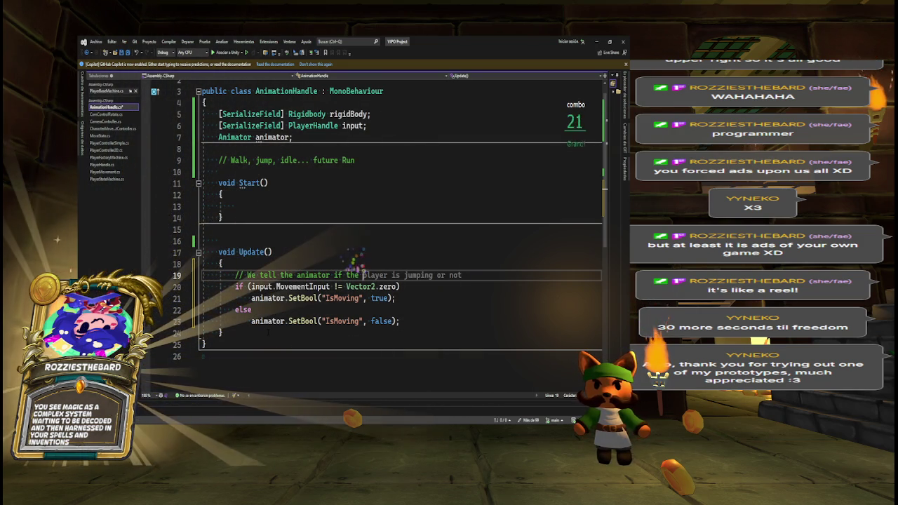
pyautogui.write('player is receiving ')
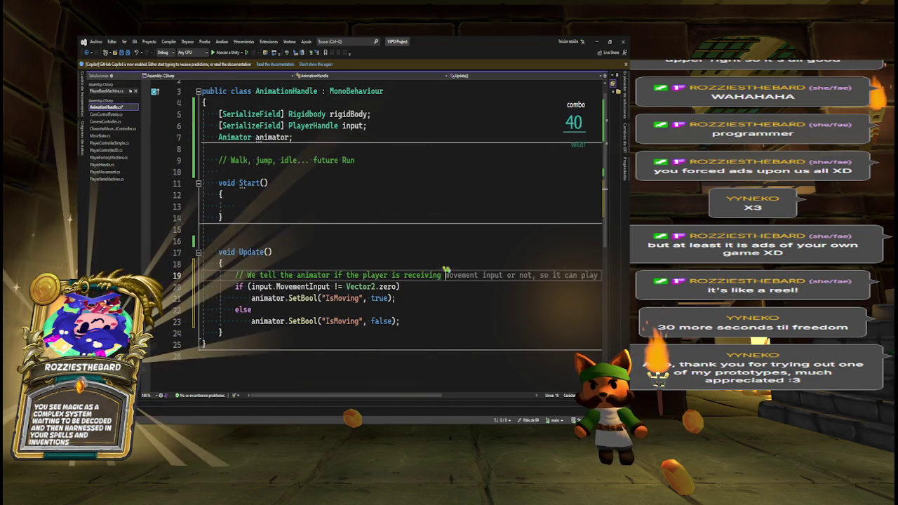
pyautogui.write('any movement input')
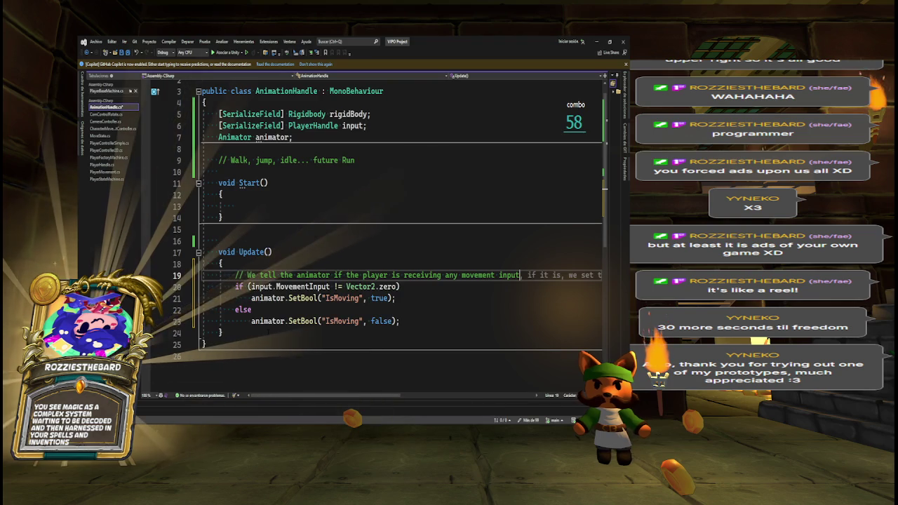
pyautogui.press('Return')
pyautogui.write('// This te')
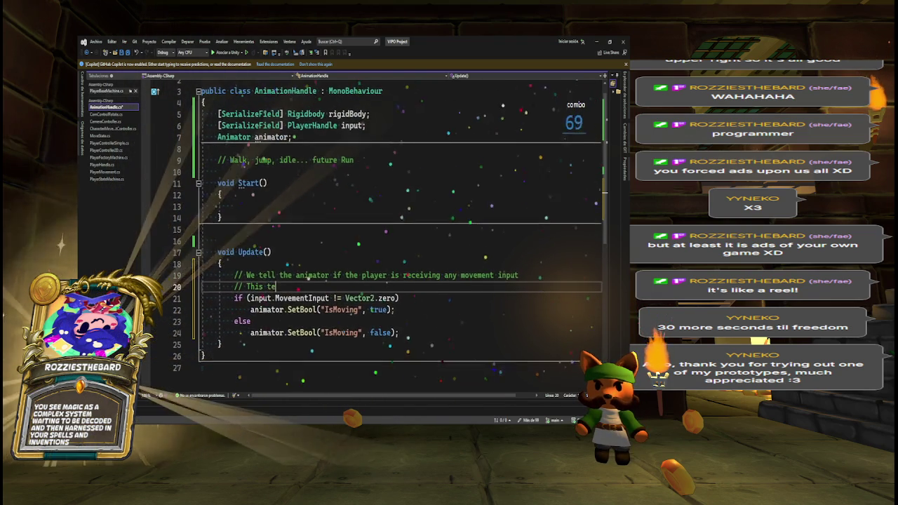
pyautogui.write('lls')
pyautogui.press('BackSpace')
pyautogui.write('t')
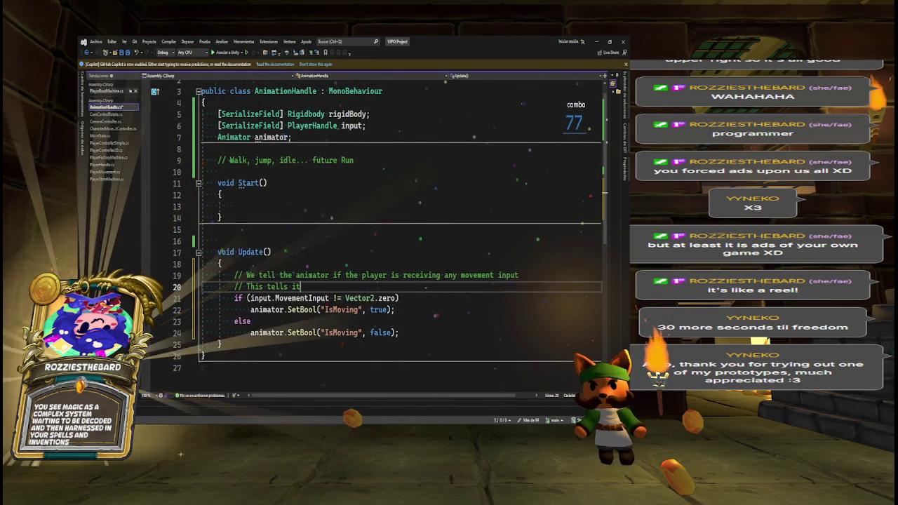
pyautogui.write("'s moving not t")
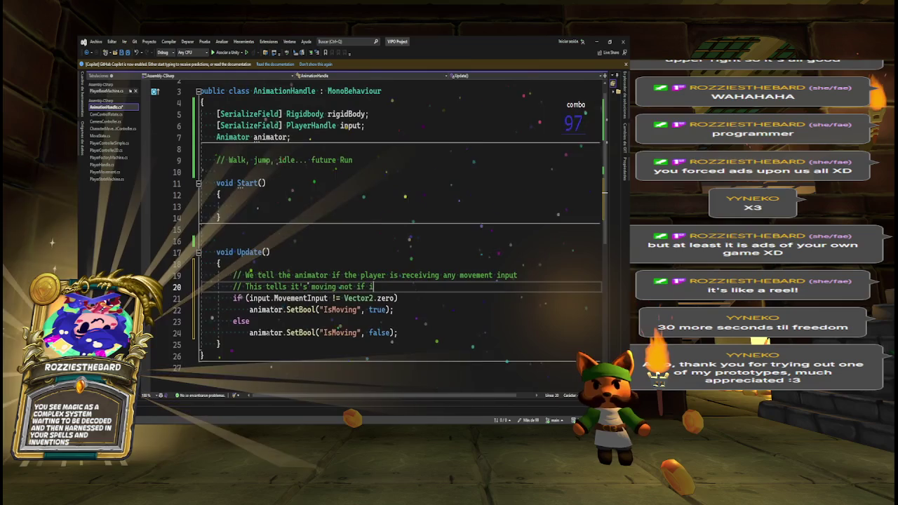
pyautogui.write(" it's")
pyautogui.write('ning')
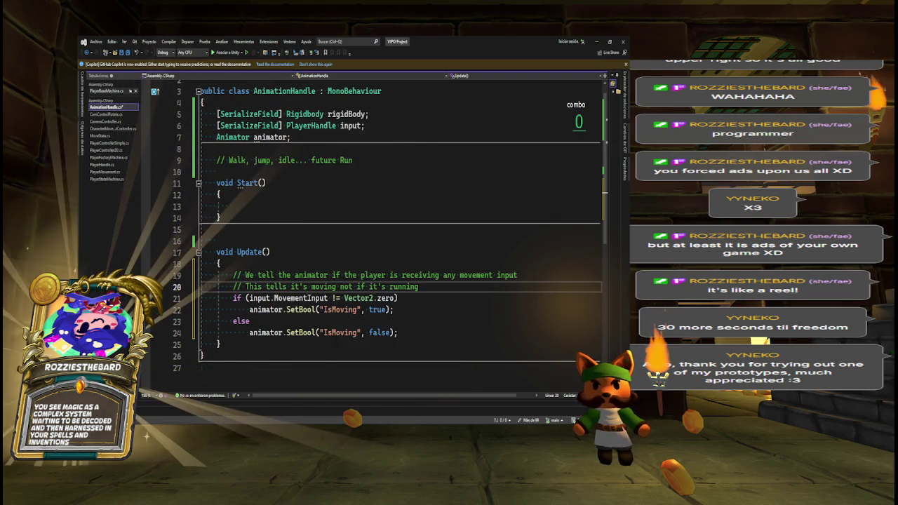
pyautogui.click(397, 333)
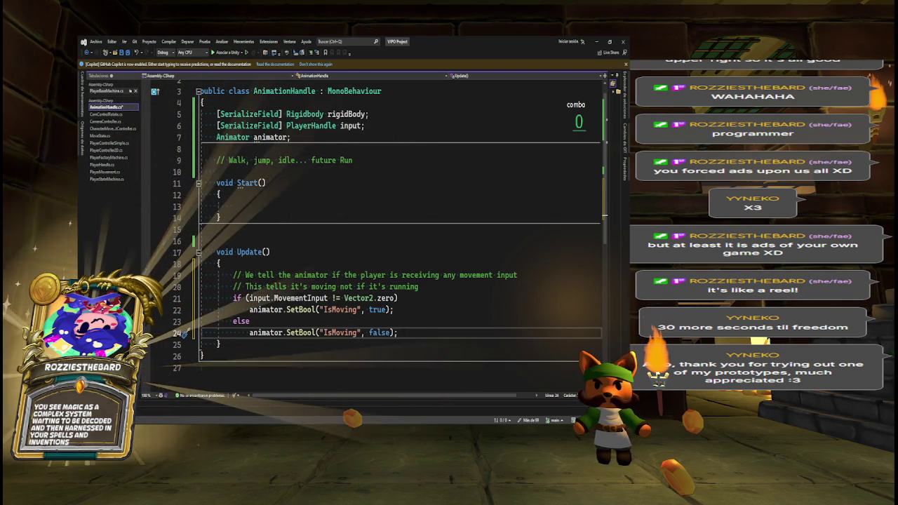
pyautogui.press('Return')
pyautogui.press('Return')
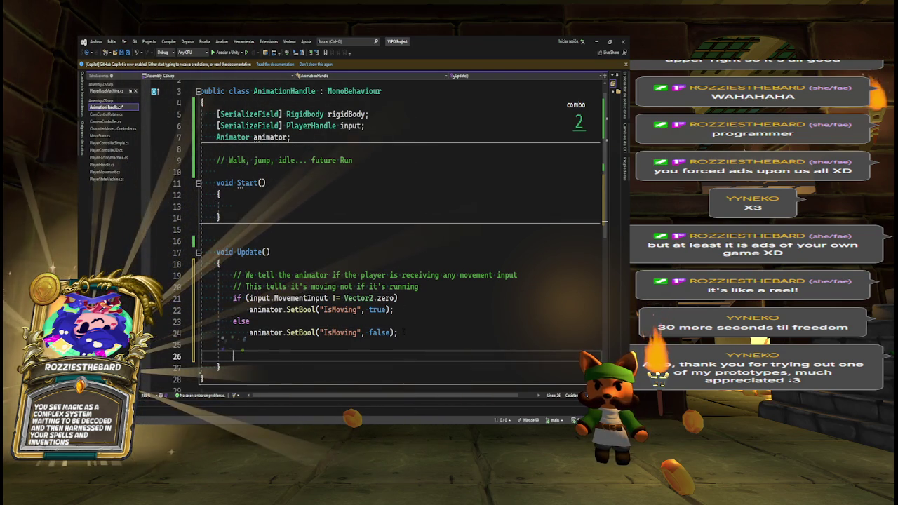
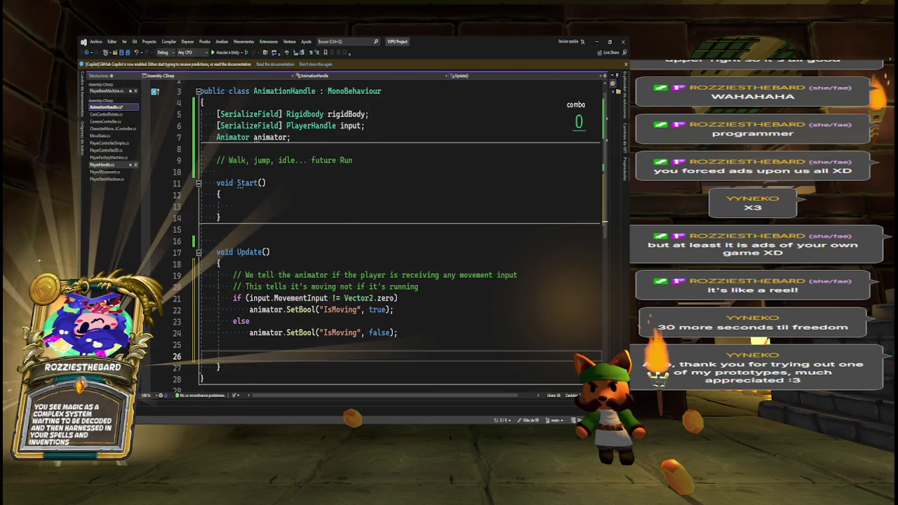
# - Open PlayerMovement.cs and go from Awake to the HandleJump definition
pyautogui.click(105, 172)
pyautogui.click(318, 200)
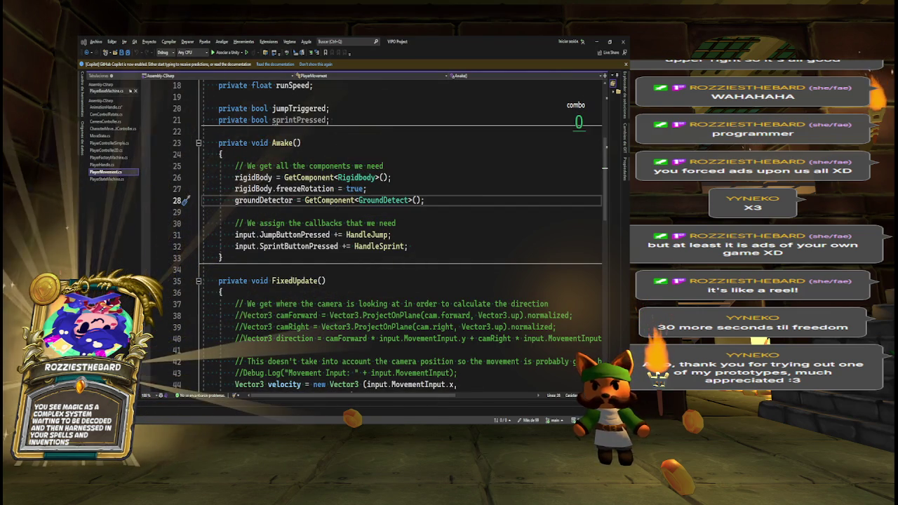
pyautogui.hotkey('alt', 'Tab')
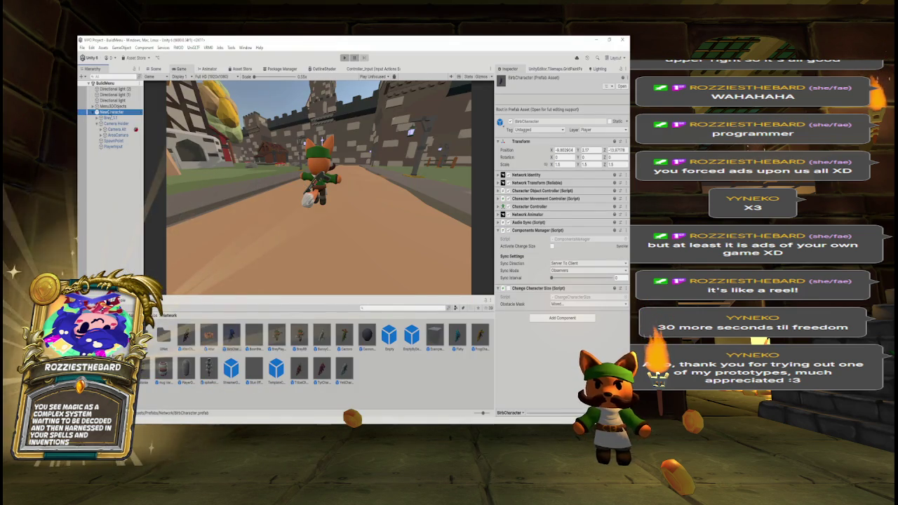
pyautogui.hotkey('alt', 'Tab')
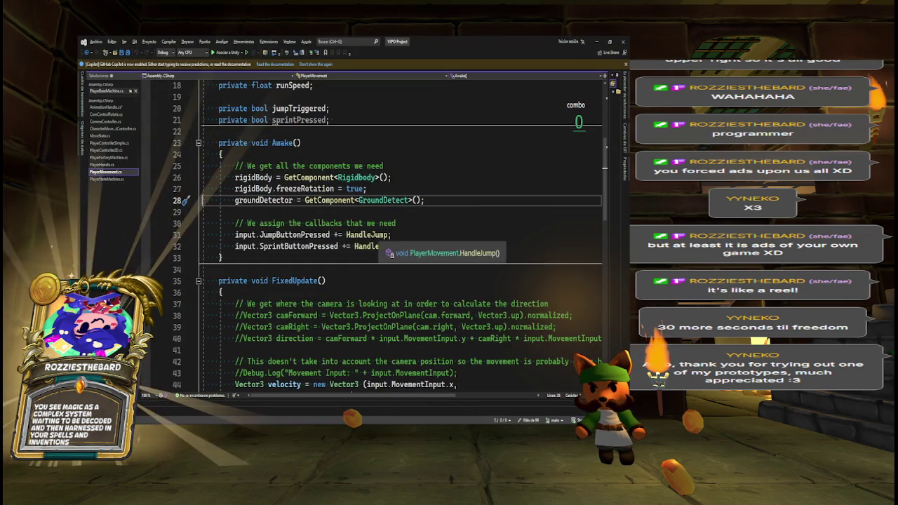
pyautogui.keyDown('ctrl'); pyautogui.click(367, 235); pyautogui.keyUp('ctrl')
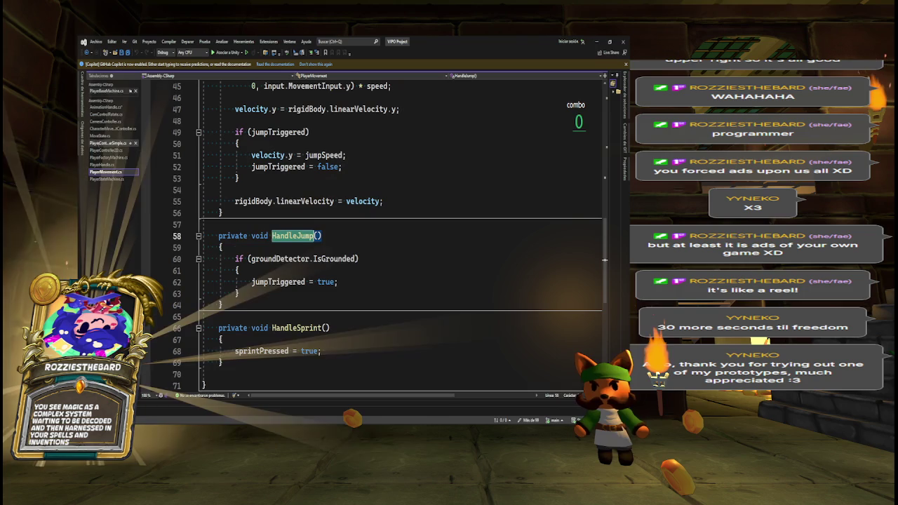
# - Copy CharacterMovementController's IsGrounded/IsJumping animator lines, then return to HandleJump's subscription in PlayerMovement
pyautogui.click(108, 128)
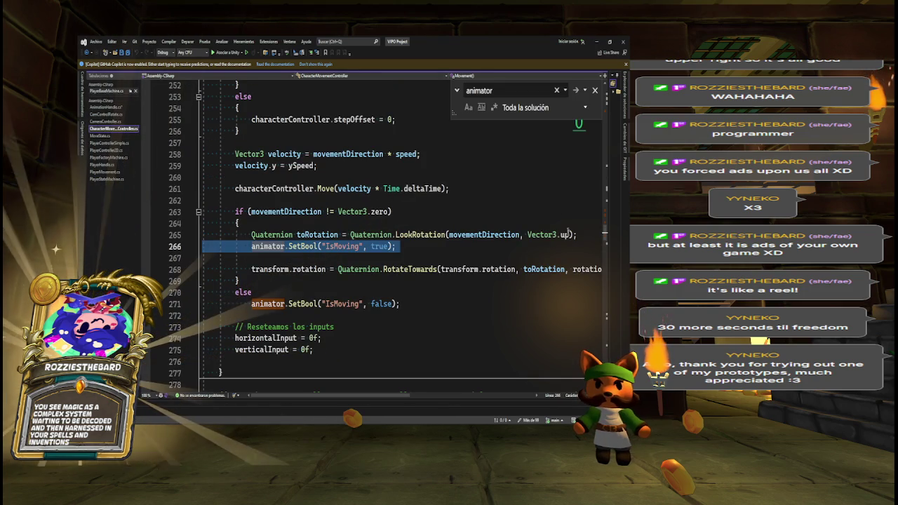
pyautogui.scroll(6, 386, 231)
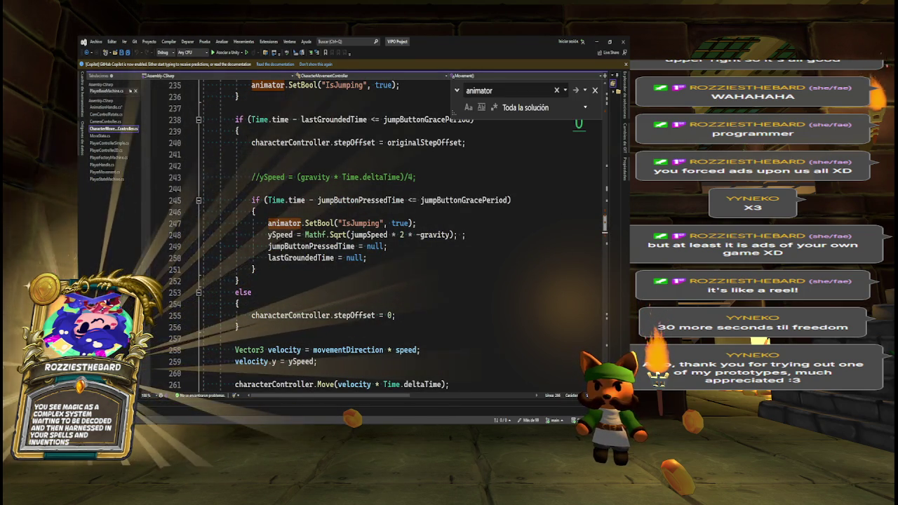
pyautogui.scroll(1, 386, 232)
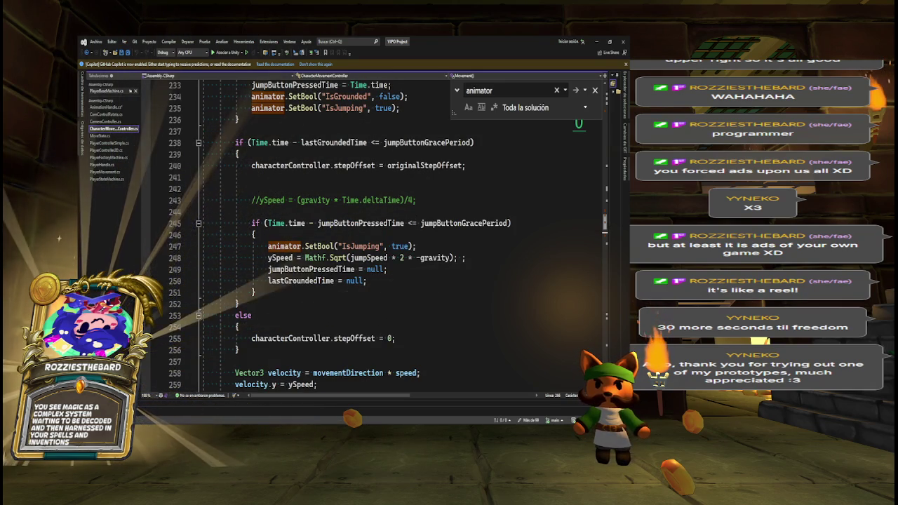
pyautogui.scroll(3, 386, 232)
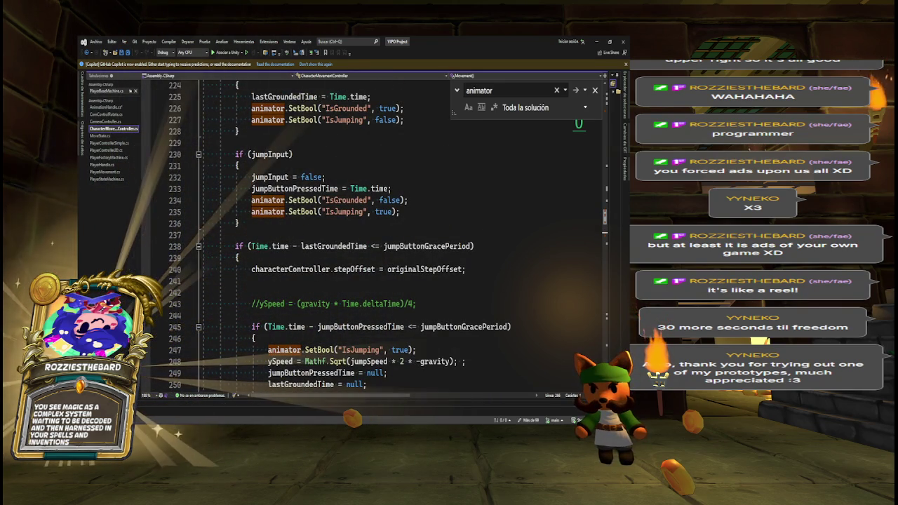
pyautogui.moveTo(257, 200); pyautogui.dragTo(428, 207)
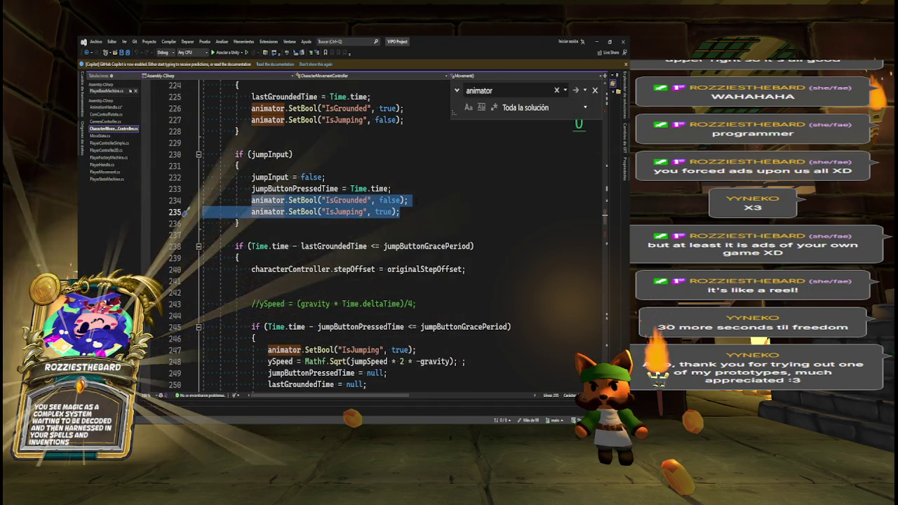
pyautogui.hotkey('ctrl', 'Tab')
pyautogui.hotkey('ctrl', '-')
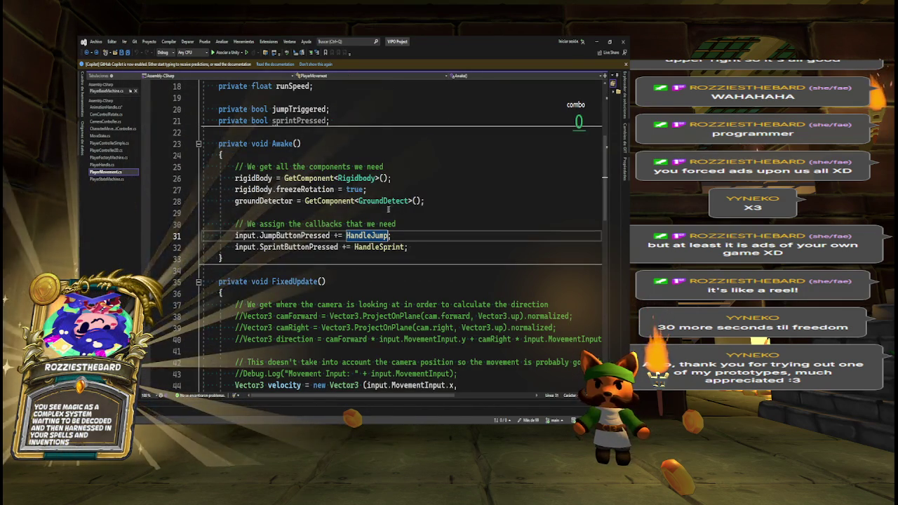
# - In AnimationHandle, add a public void SetJumpAnimation() method after Update
pyautogui.hotkey('ctrl', 'Tab')
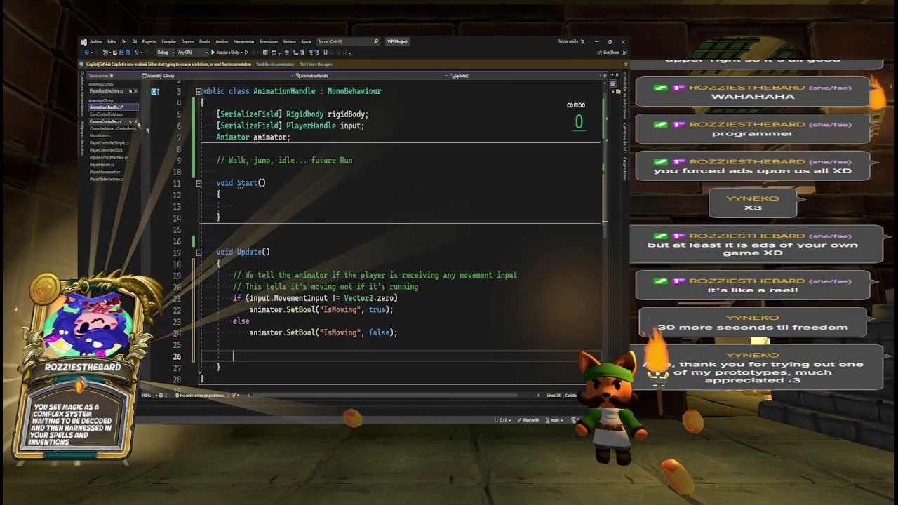
pyautogui.scroll(-1, 416, 286)
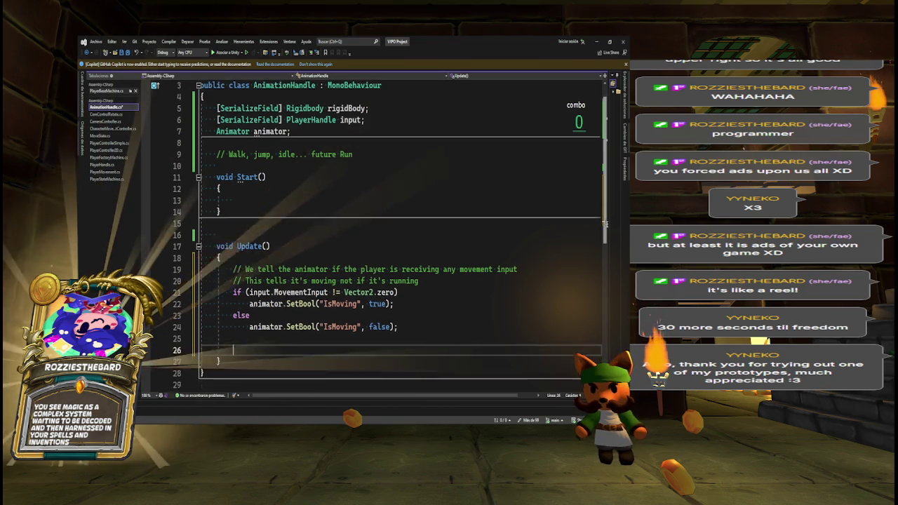
pyautogui.press('BackSpace')
pyautogui.press('BackSpace')
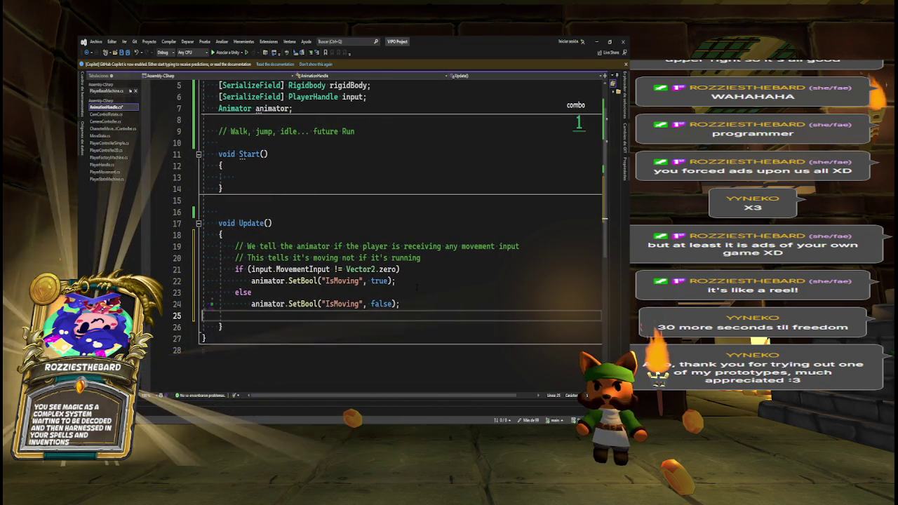
pyautogui.press('Down')
pyautogui.press('End')
pyautogui.press('Return')
pyautogui.press('Return')
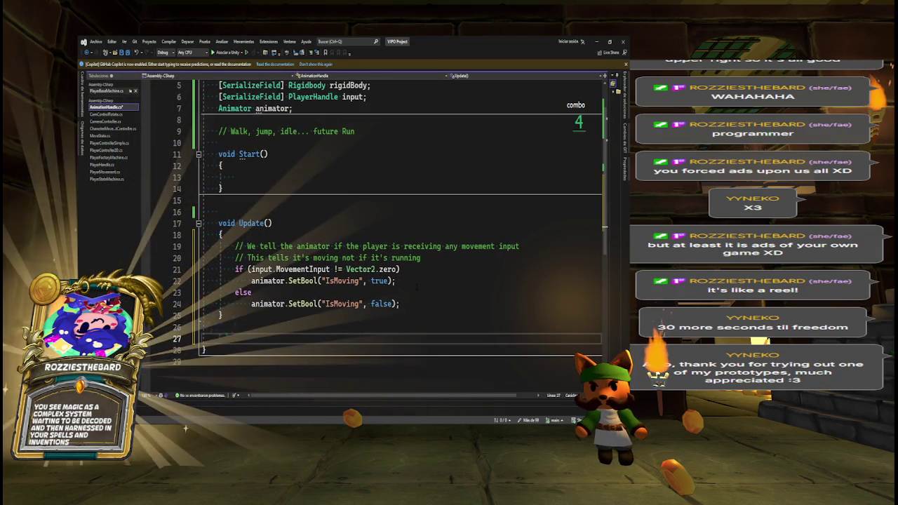
pyautogui.write('void')
pyautogui.press('BackSpace')
pyautogui.press('BackSpace')
pyautogui.press('BackSpace')
pyautogui.write('public')
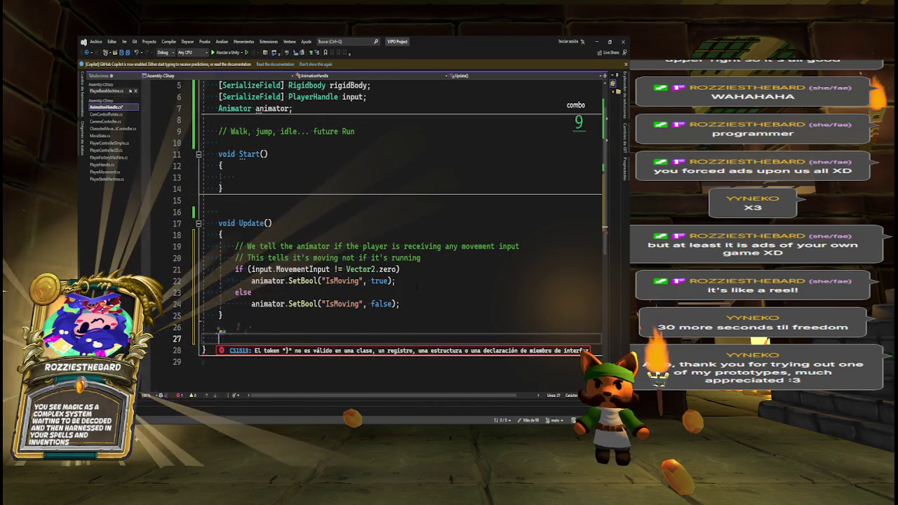
pyautogui.write(' voi')
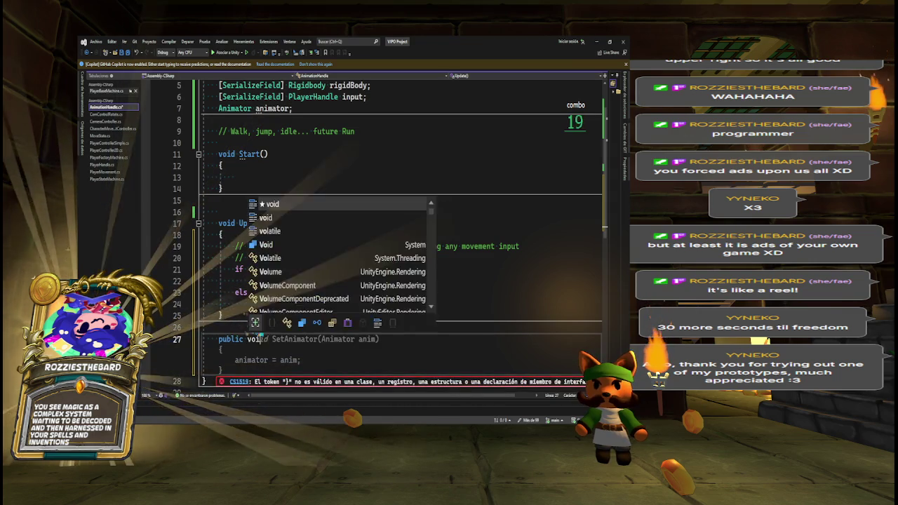
pyautogui.write('d SetJut')
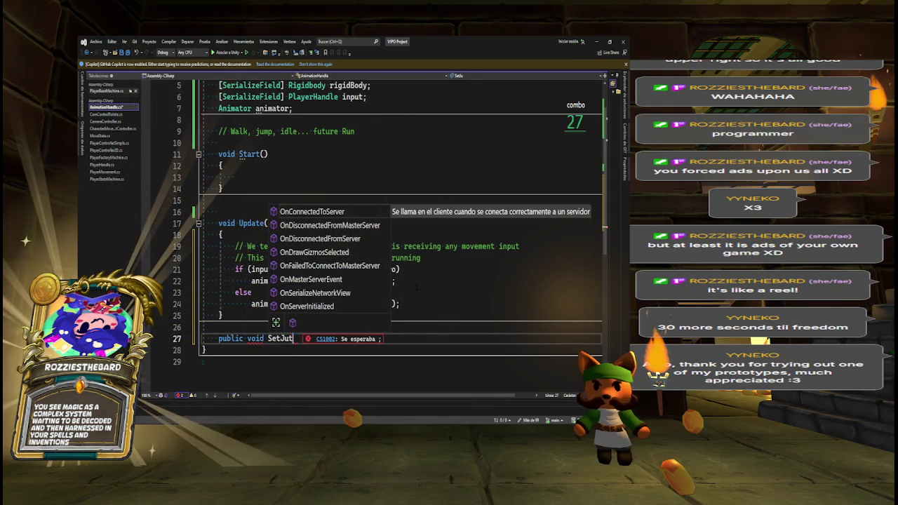
pyautogui.press('BackSpace')
pyautogui.write('mpAnimation')
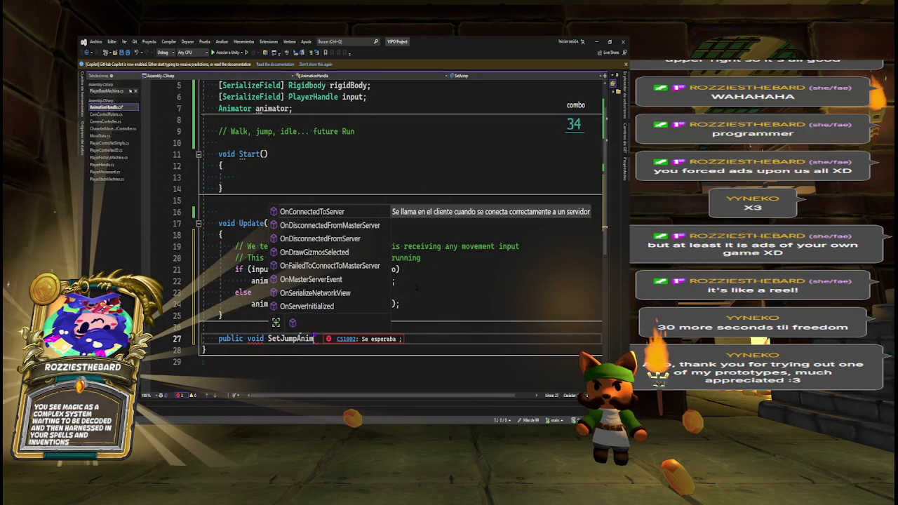
pyautogui.write('(')
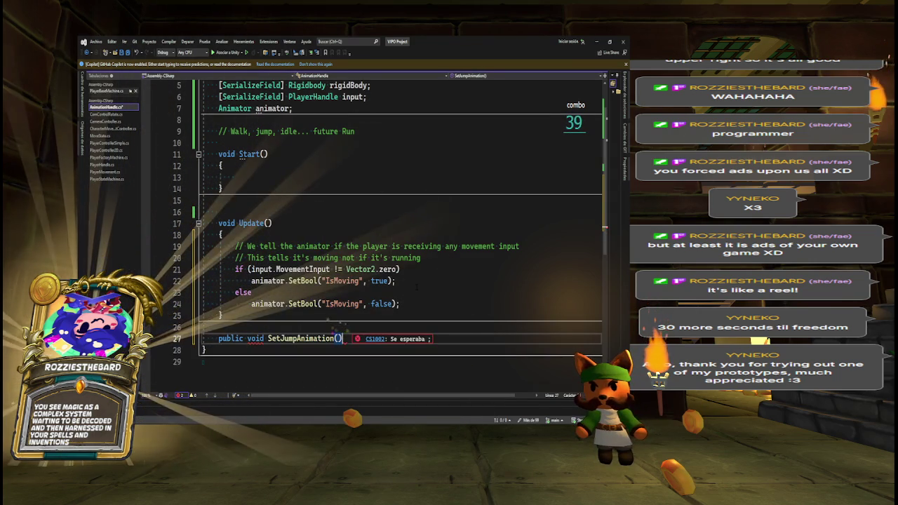
pyautogui.press('Return')
pyautogui.write('{')
# - Fill it with the two SetBool lines and rename it SetStartJumpAnimation
pyautogui.press('Return')
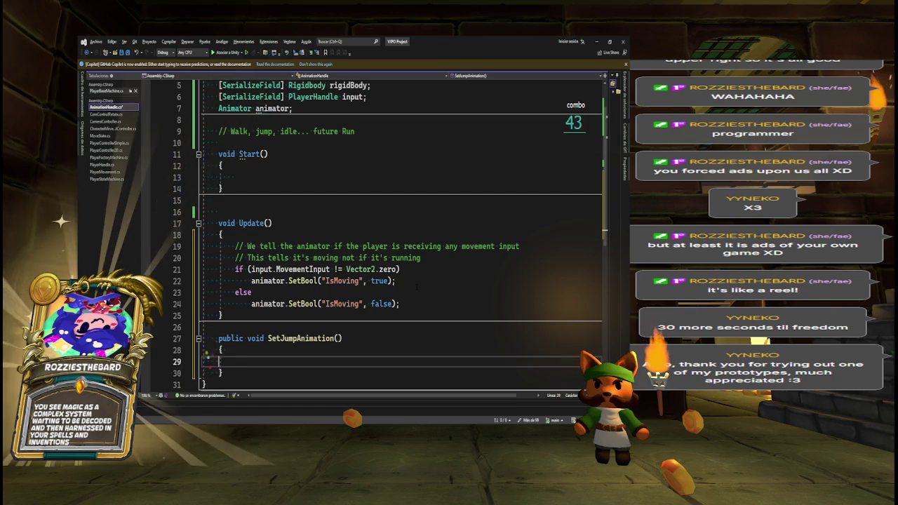
pyautogui.press('Tab')
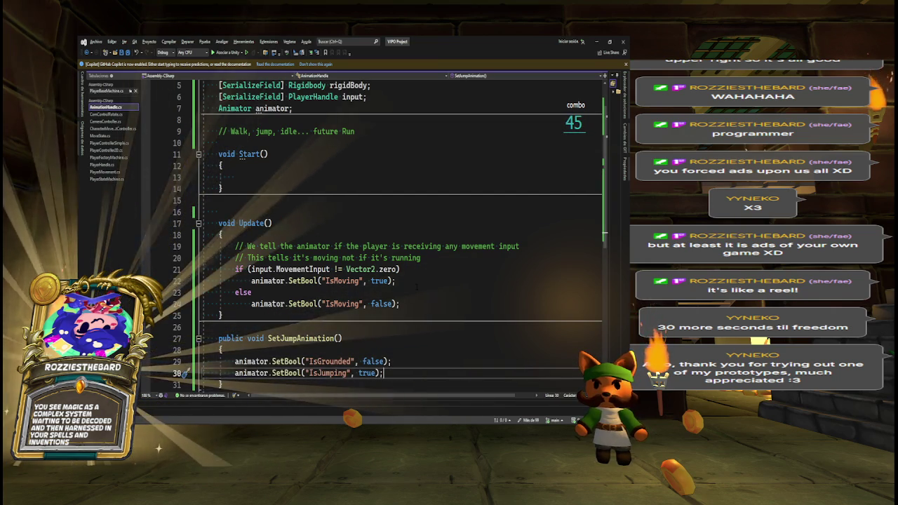
pyautogui.click(280, 338)
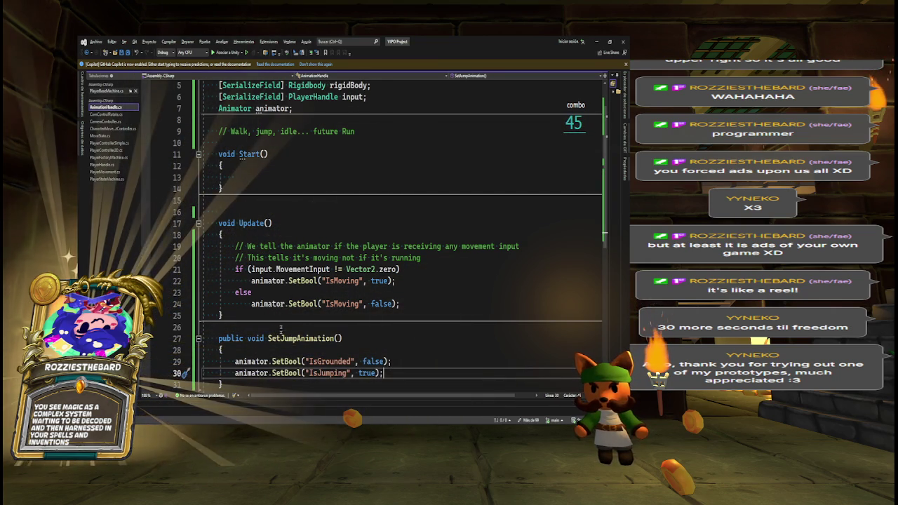
pyautogui.write('S')
pyautogui.hotkey('ctrl', 'r')
pyautogui.hotkey('ctrl', 'r')
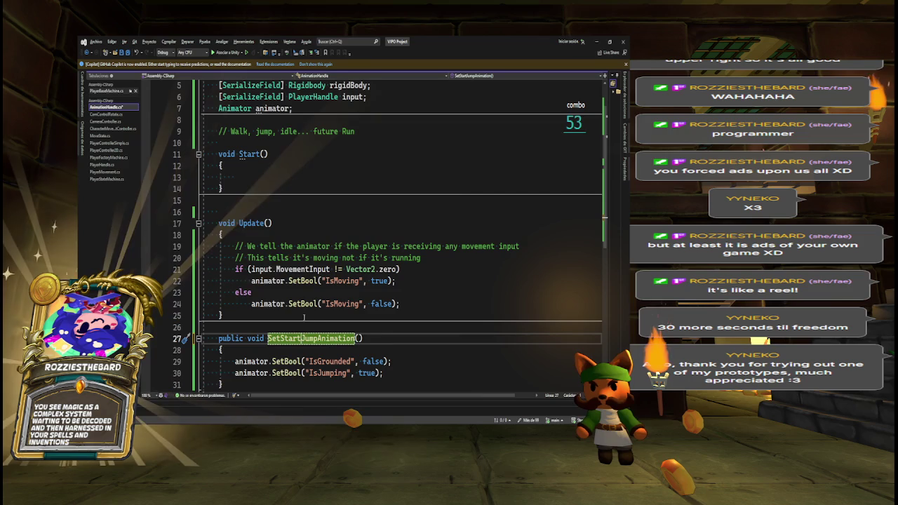
pyautogui.click(210, 327)
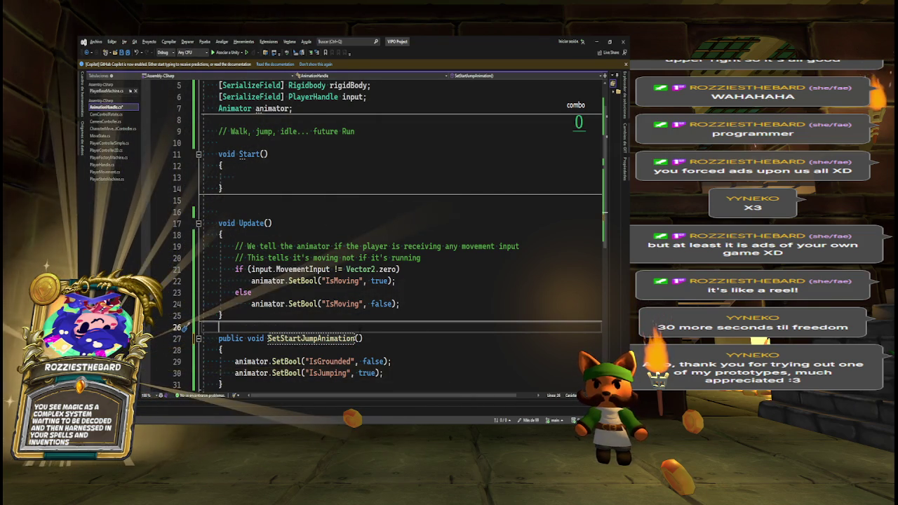
# - Add a comment above the method saying the animation handle needs to know when we jump
pyautogui.press('Return')
pyautogui.write('k')
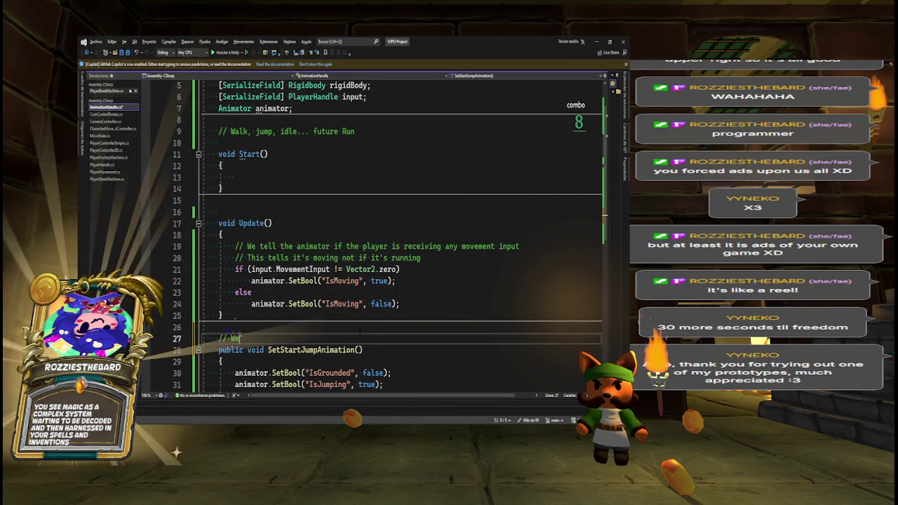
pyautogui.write('no')
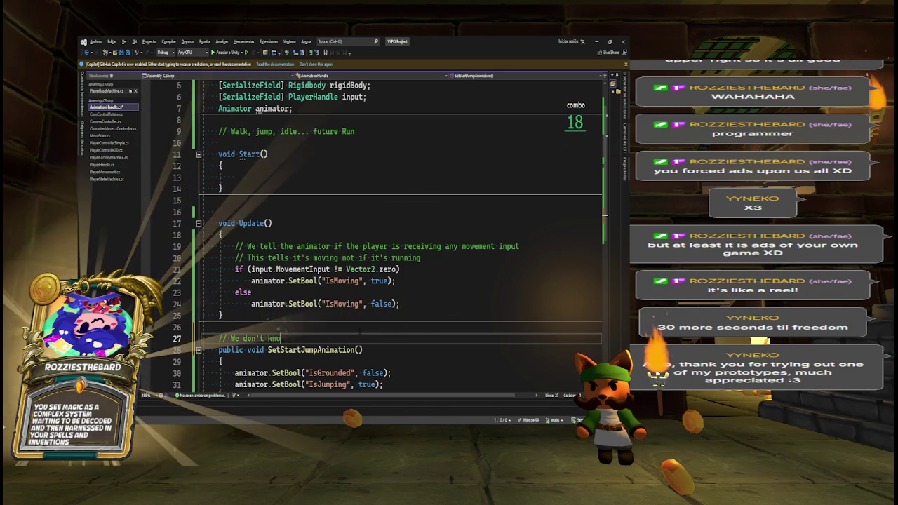
pyautogui.hotkey('ctrl', 'BackSpace')
pyautogui.hotkey('ctrl', 'BackSpace')
pyautogui.hotkey('ctrl', 'BackSpace')
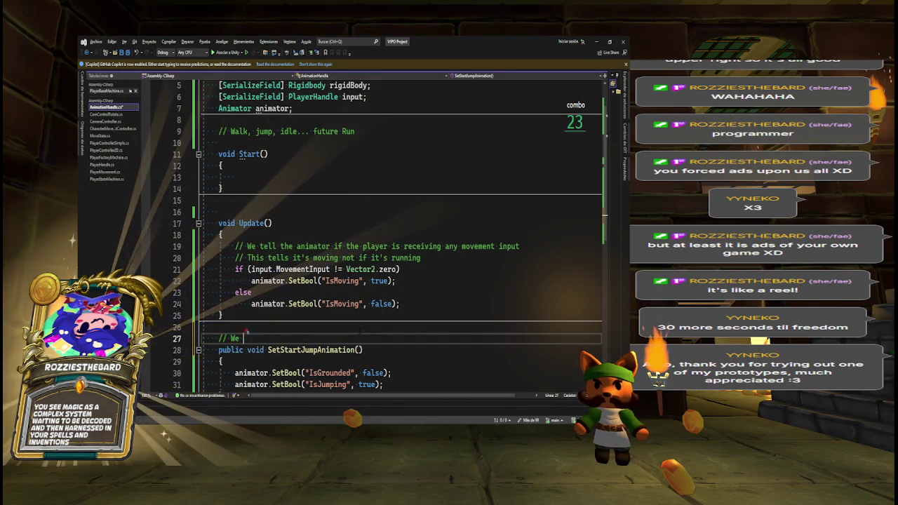
pyautogui.write('The a')
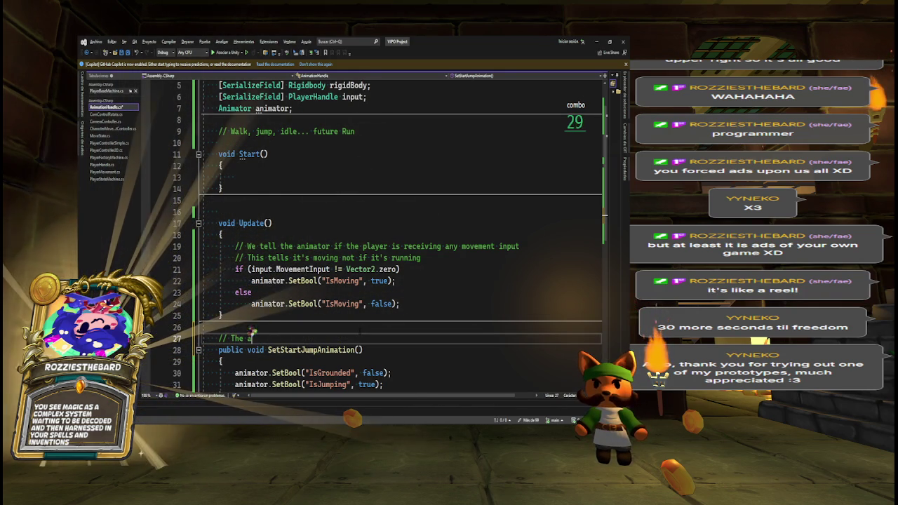
pyautogui.write('nimation ha')
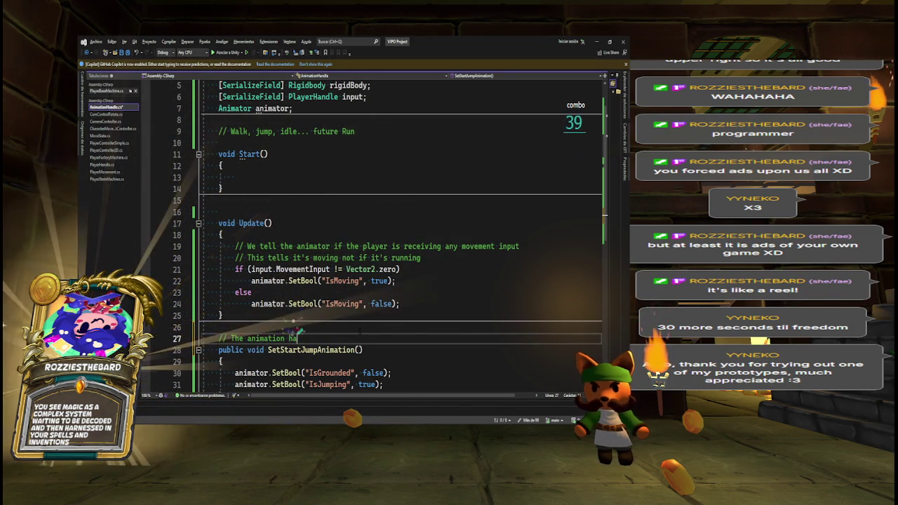
pyautogui.write('ndle')
pyautogui.press('Tab')
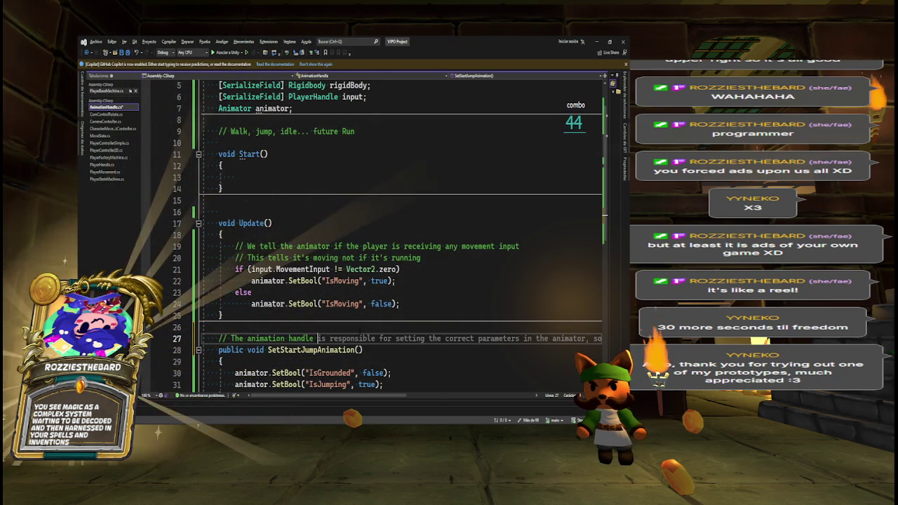
pyautogui.write('sets t')
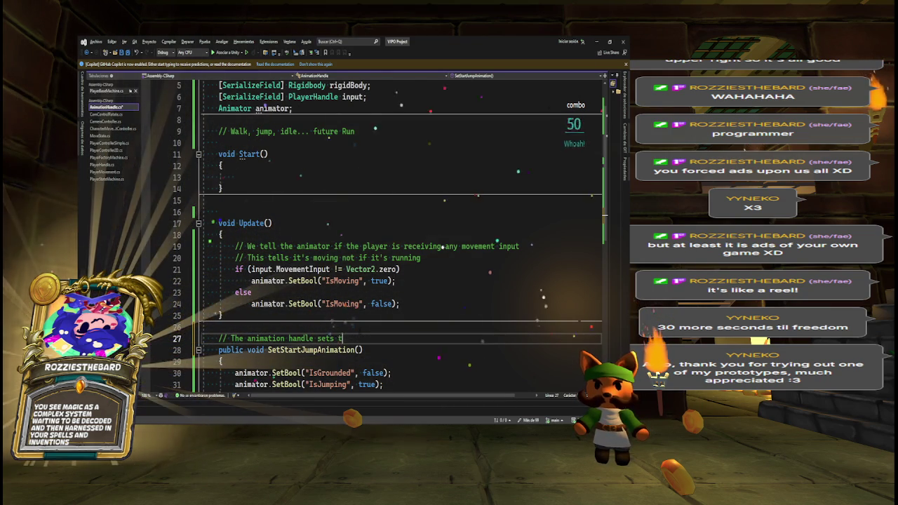
pyautogui.write('he animation ')
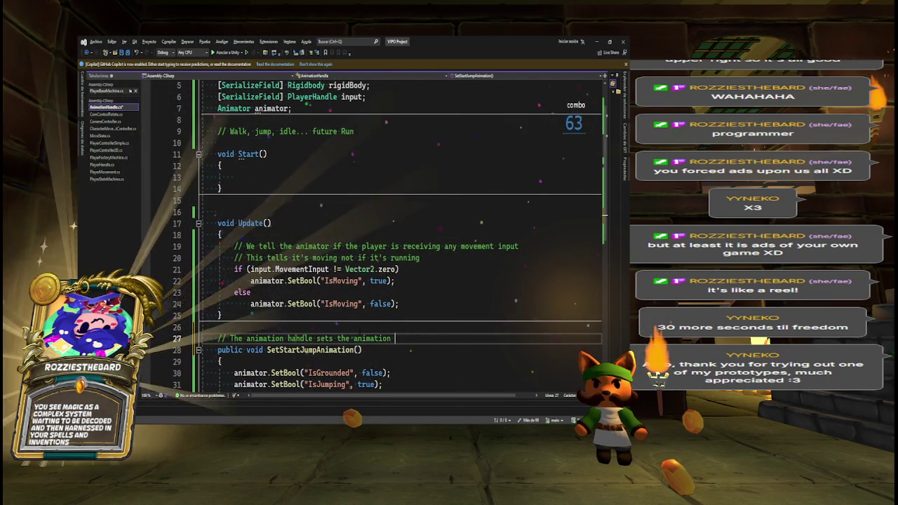
pyautogui.write('but it nee')
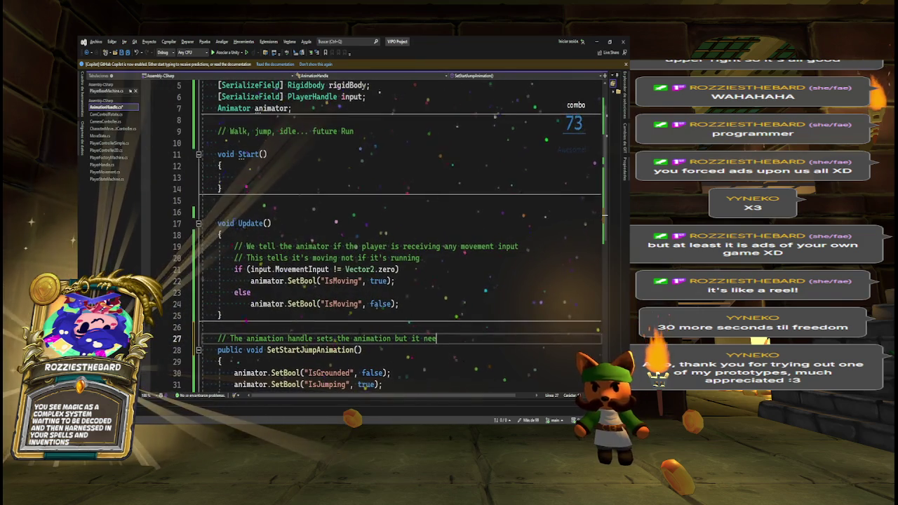
pyautogui.write('ds to know')
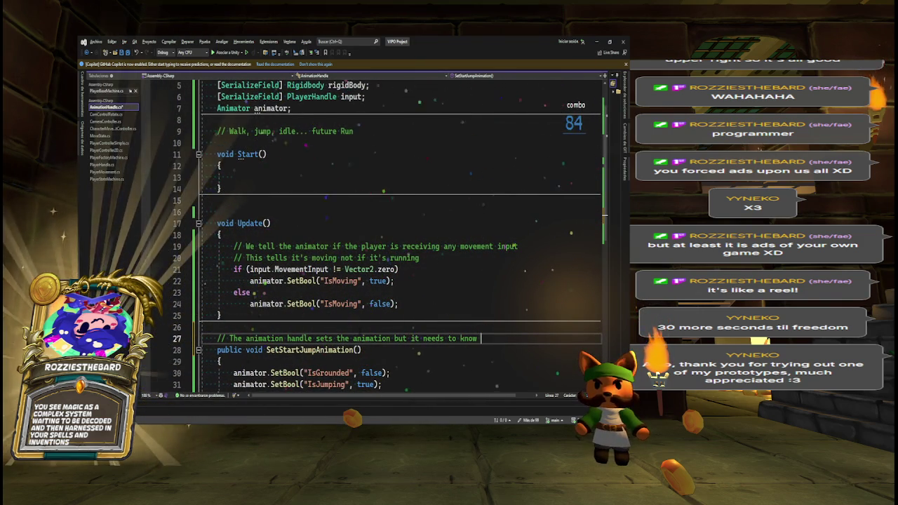
pyautogui.write(' when w')
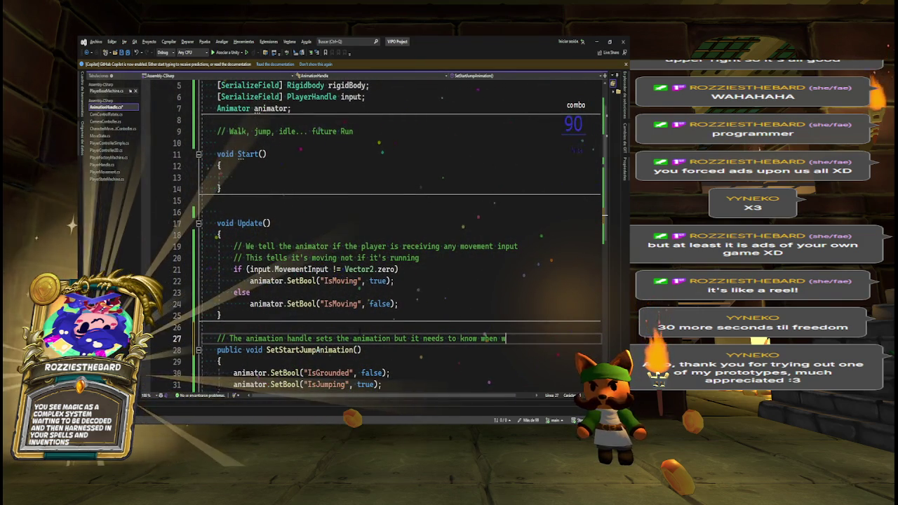
pyautogui.write('e ac')
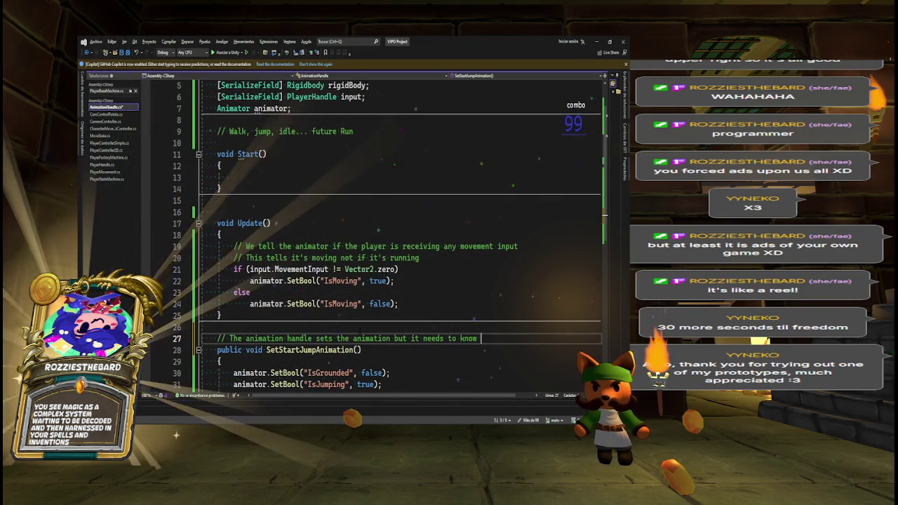
# - Add a second comment noting this public method is called on a successful jump
pyautogui.click(352, 338)
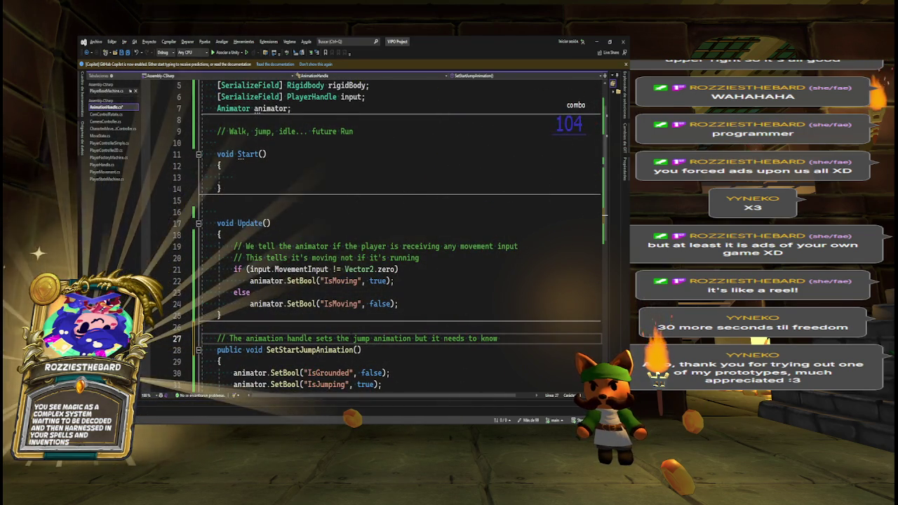
pyautogui.write('e')
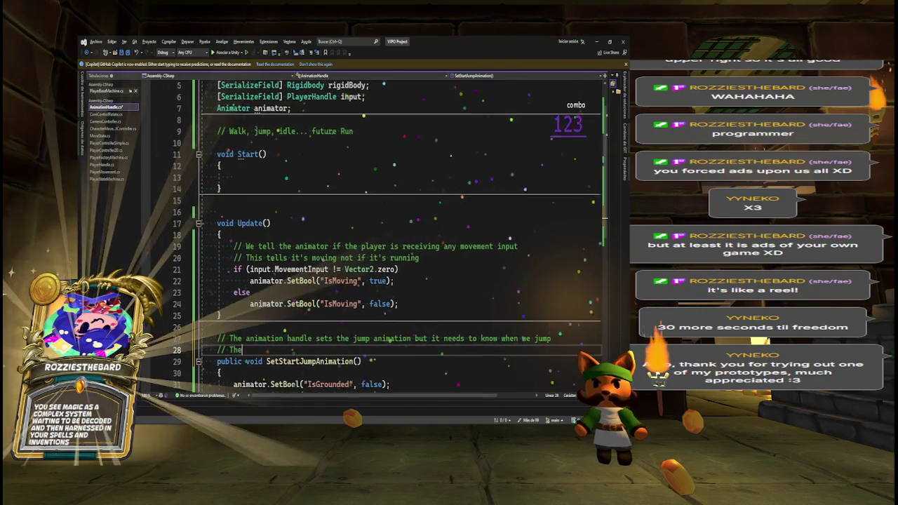
pyautogui.write(' jump // Therefore, this is a ')
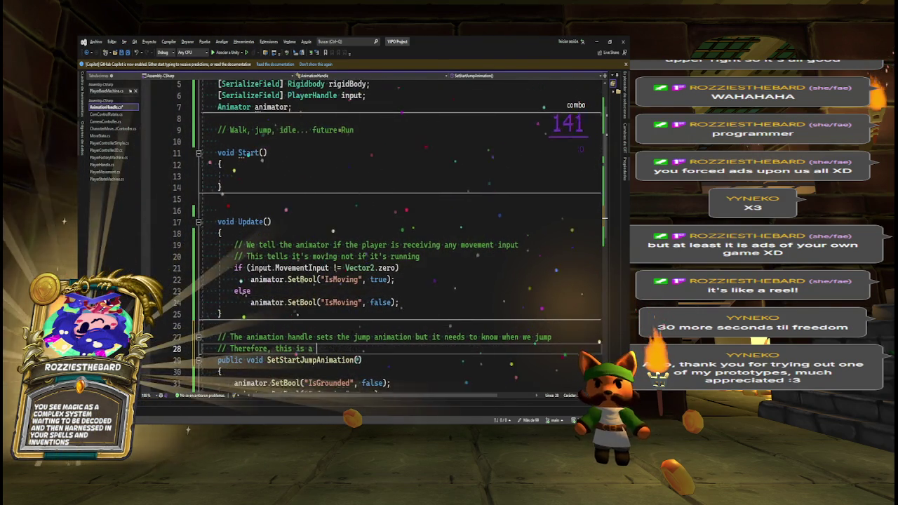
pyautogui.write('public void to ')
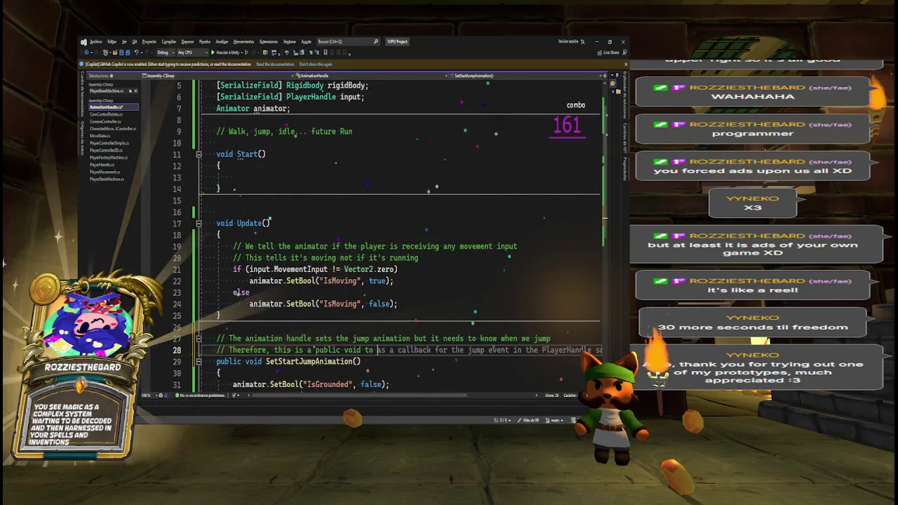
pyautogui.write('cal')
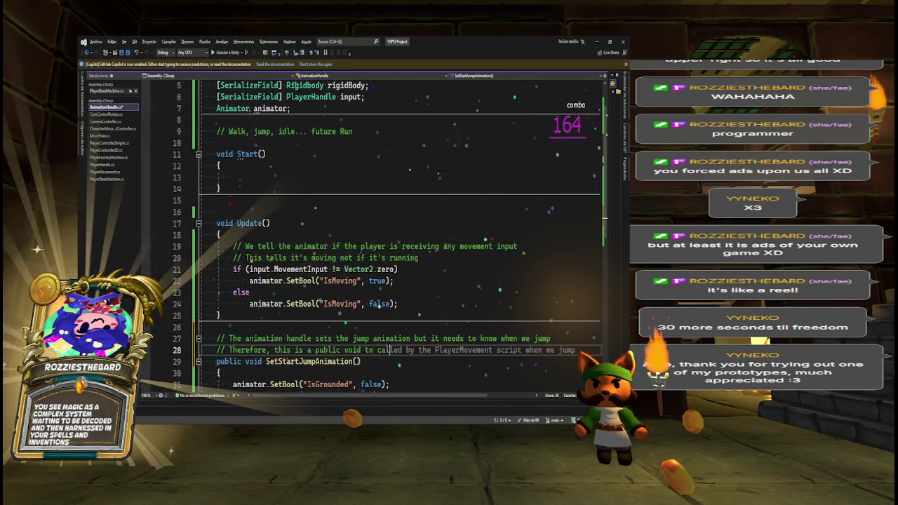
pyautogui.write('l when the')
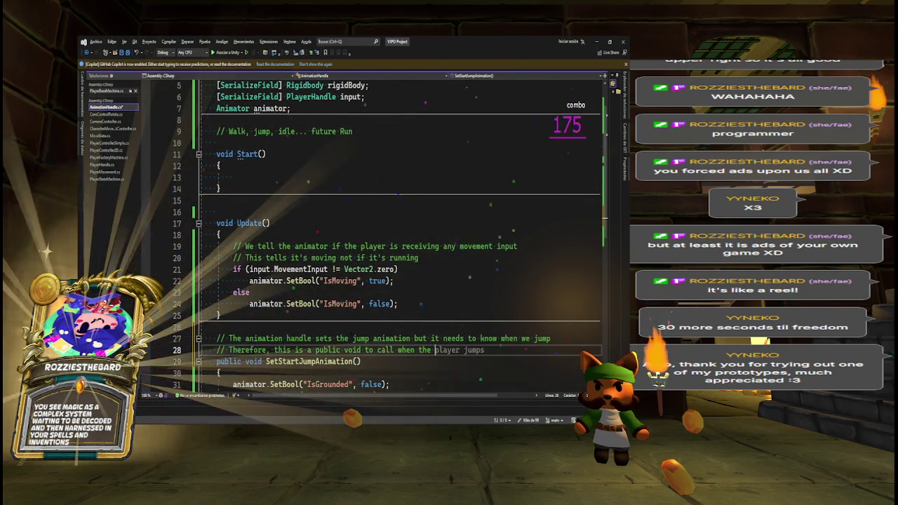
pyautogui.press('BackSpace')
pyautogui.write('re')
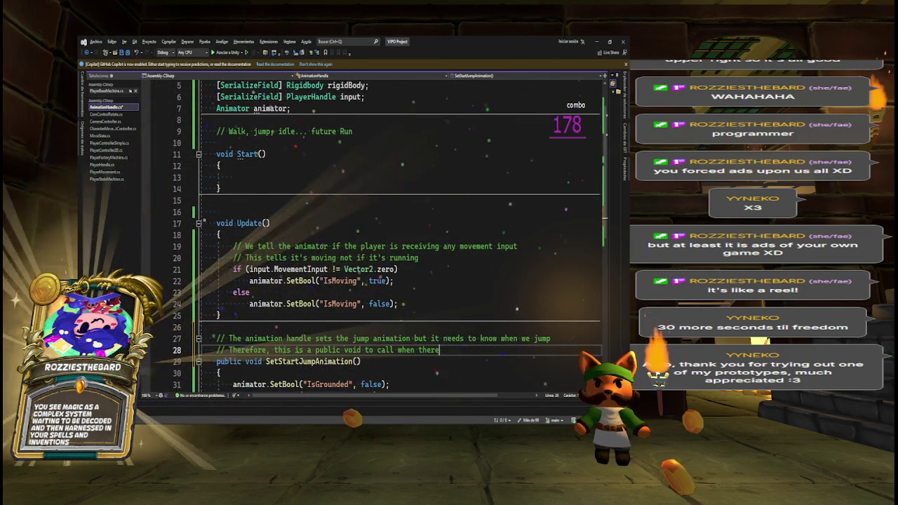
pyautogui.write(' is a successful')
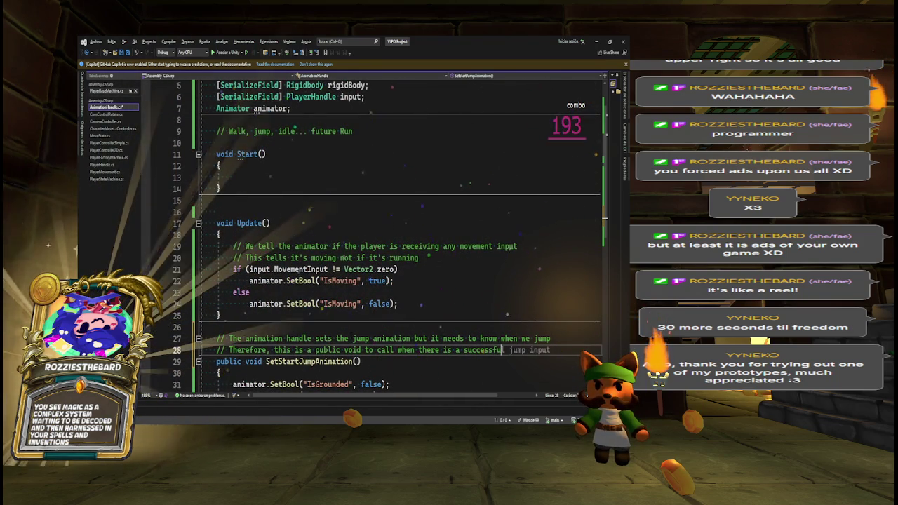
pyautogui.write(' jump')
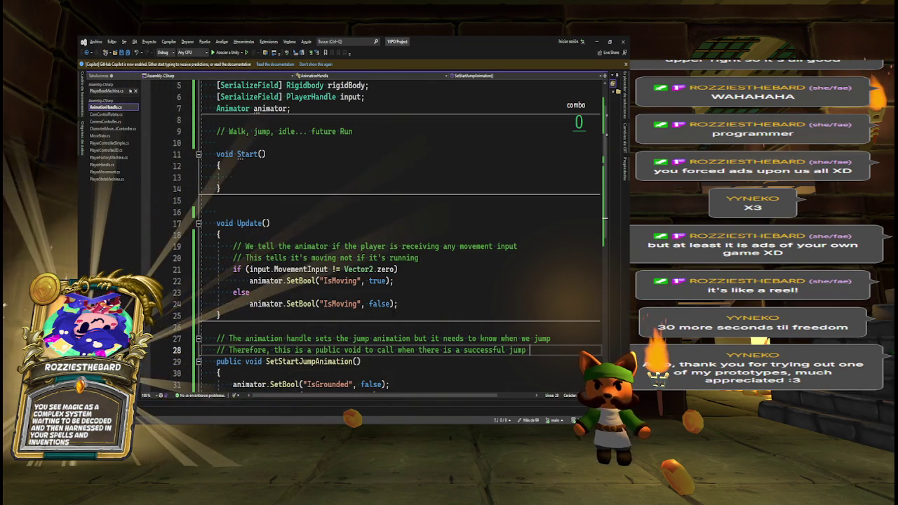
pyautogui.scroll(-2, 606, 242)
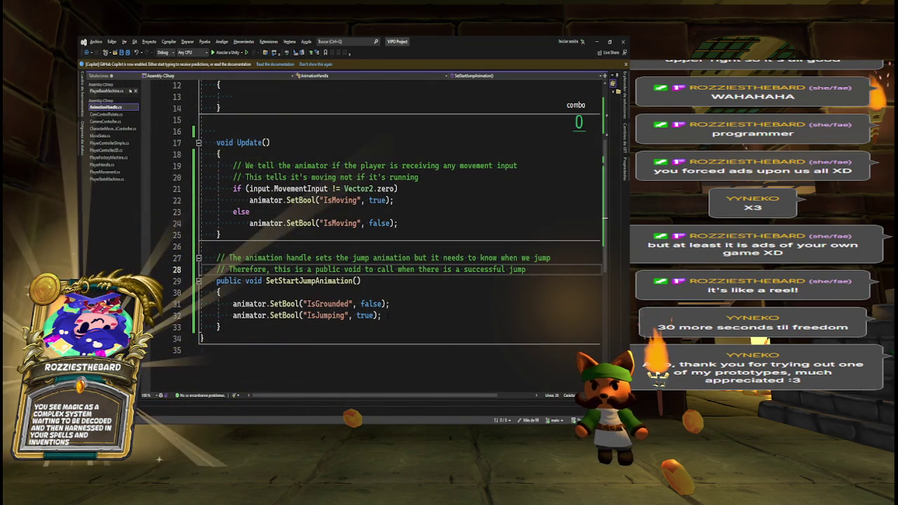
pyautogui.click(360, 281)
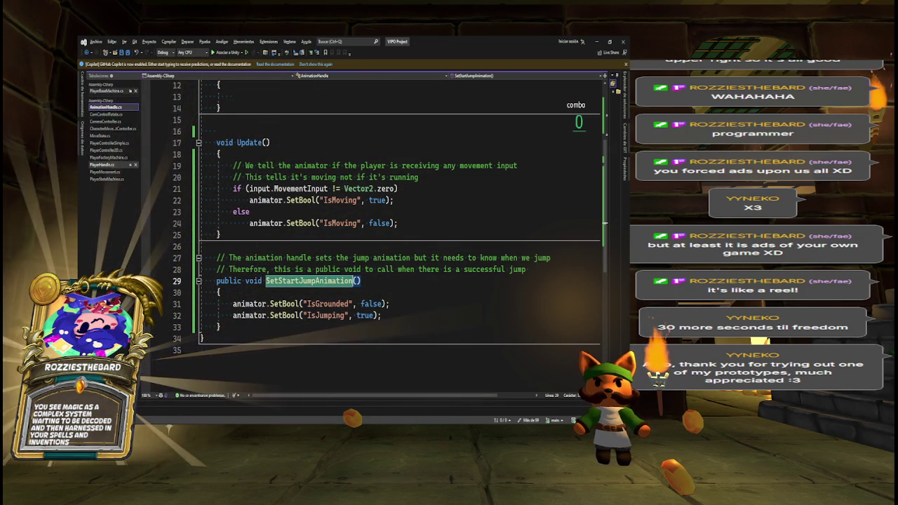
pyautogui.click(113, 172)
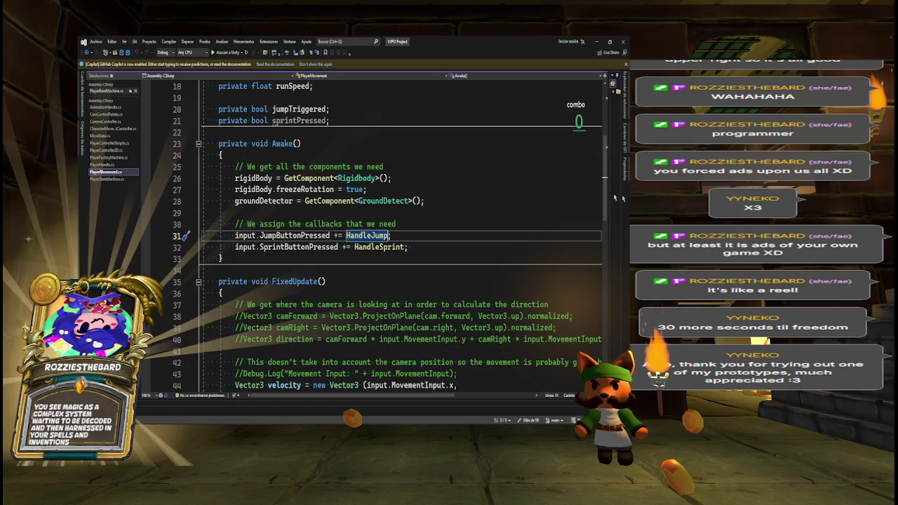
# - Add [SerializeField] AnimationHandle animationHandle; below the input field in PlayerMovement
pyautogui.scroll(6, 400, 238)
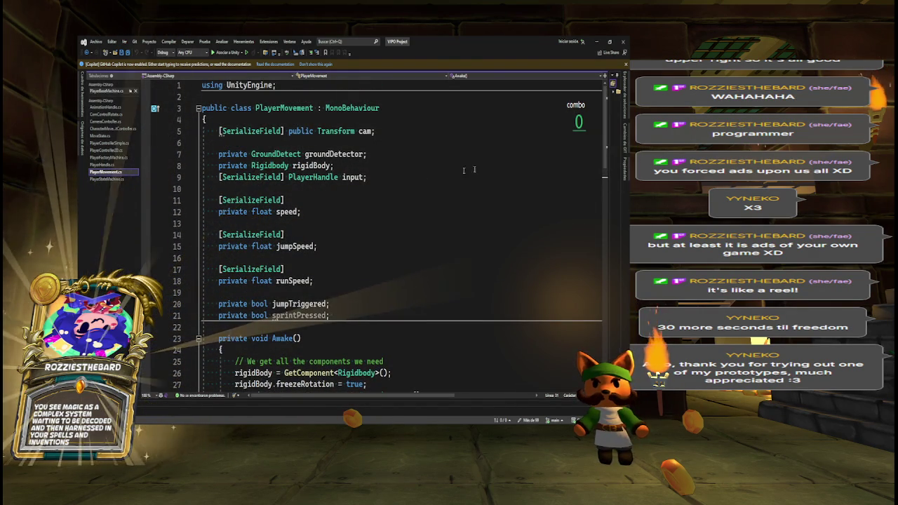
pyautogui.click(374, 178)
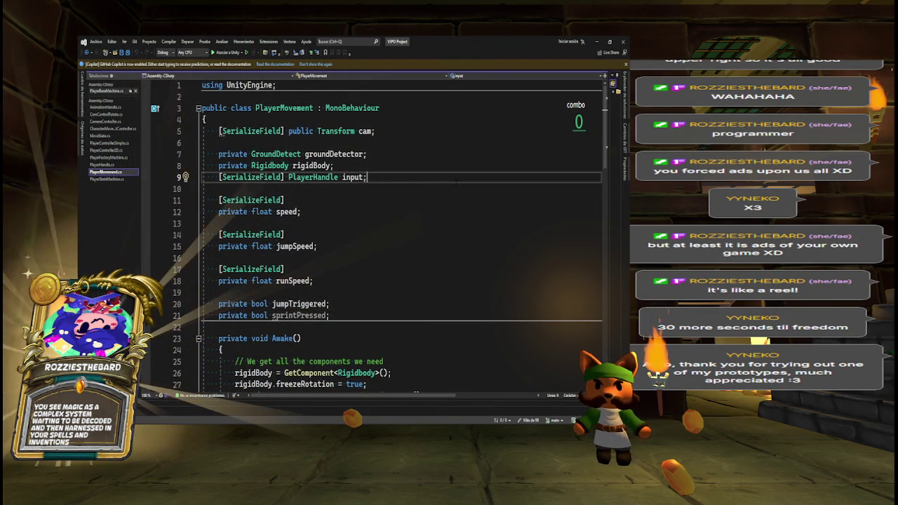
pyautogui.press('Return')
pyautogui.write('[S')
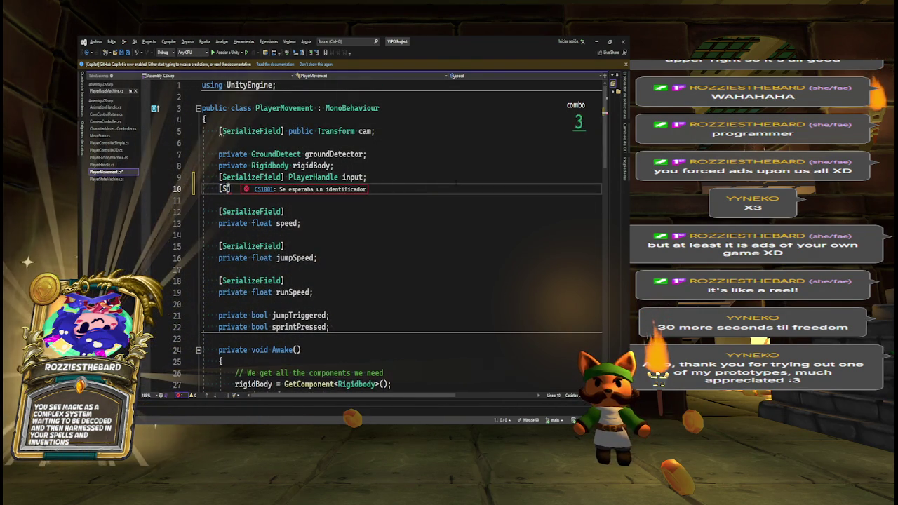
pyautogui.write('eria')
pyautogui.press('Tab')
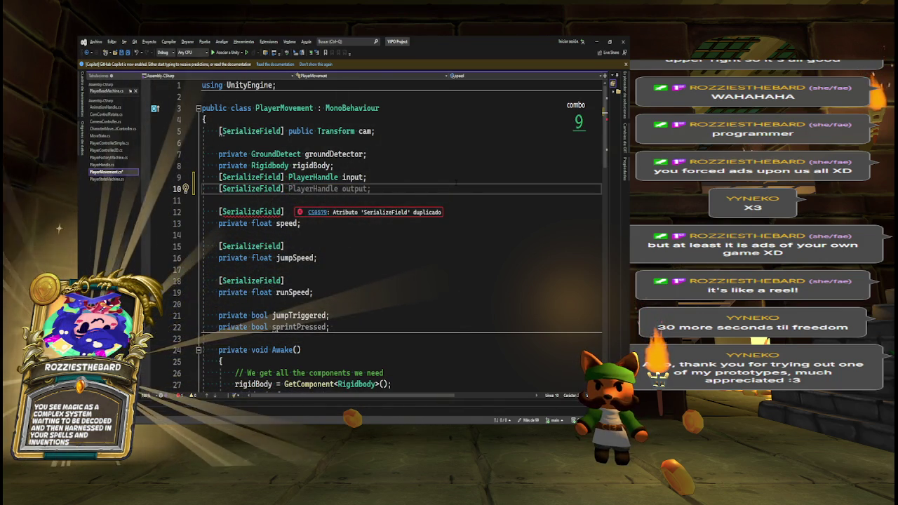
pyautogui.write('Animat')
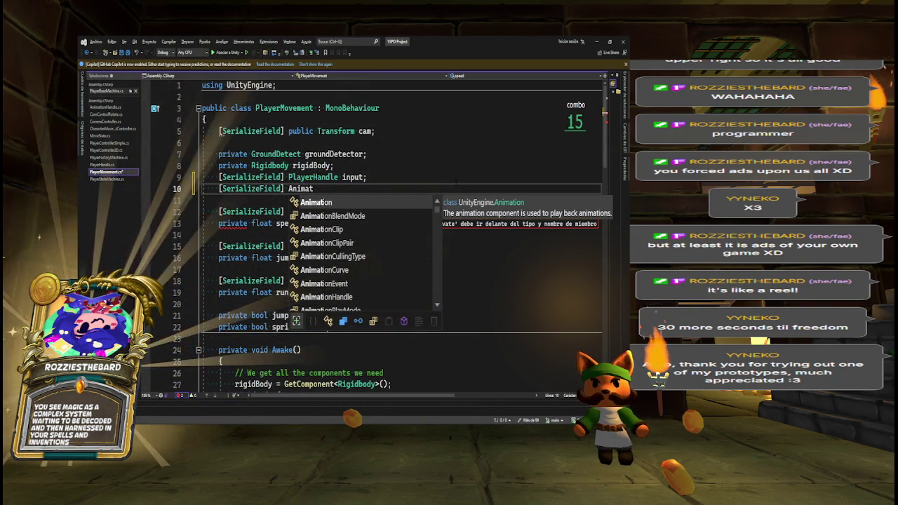
pyautogui.press('Tab')
pyautogui.press('Tab')
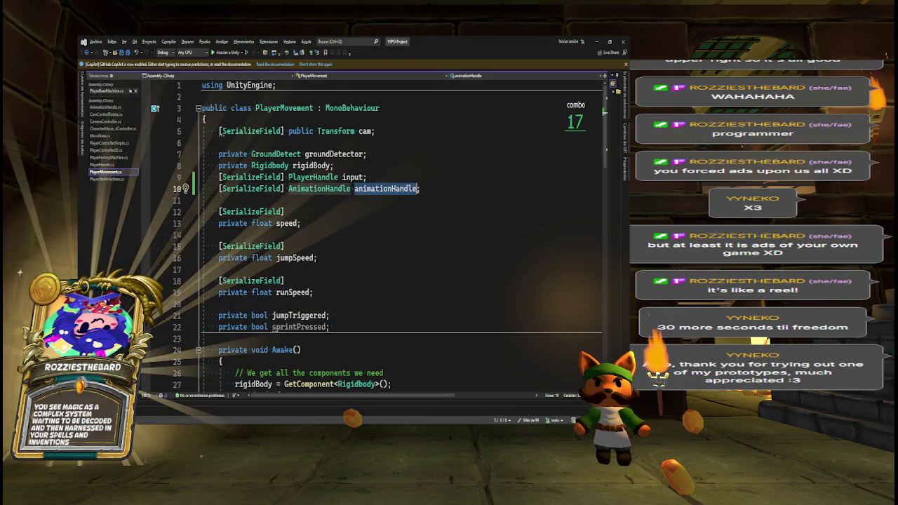
# - Call SetStartJumpAnimation() after jumpTriggered = true inside HandleJump's grounded check
pyautogui.scroll(-10, 400, 232)
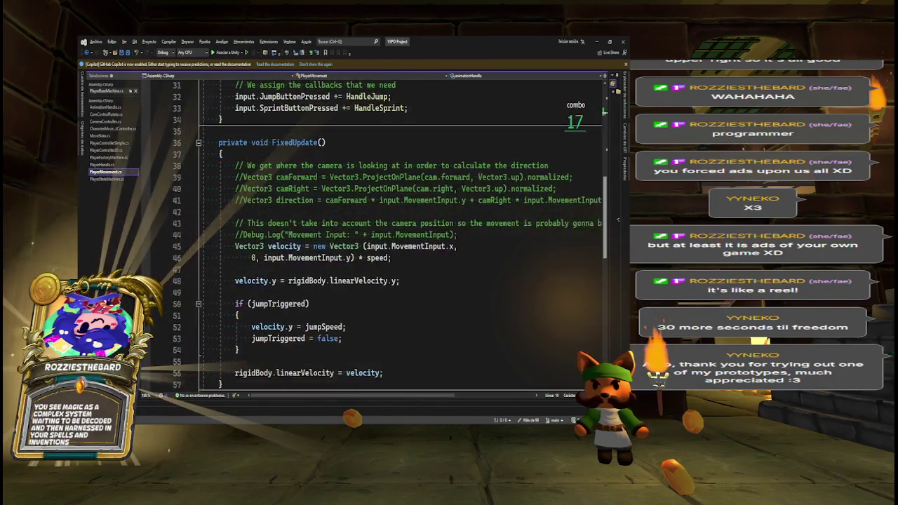
pyautogui.scroll(-5, 618, 219)
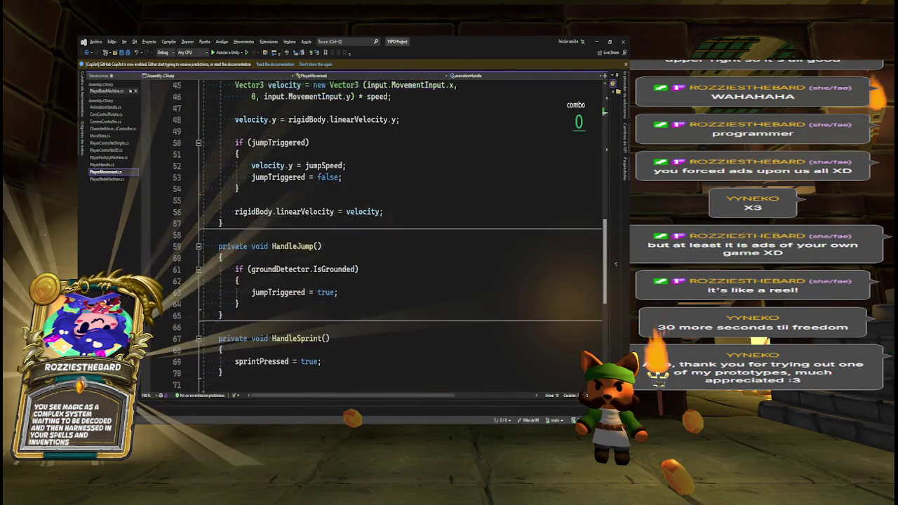
pyautogui.click(378, 280)
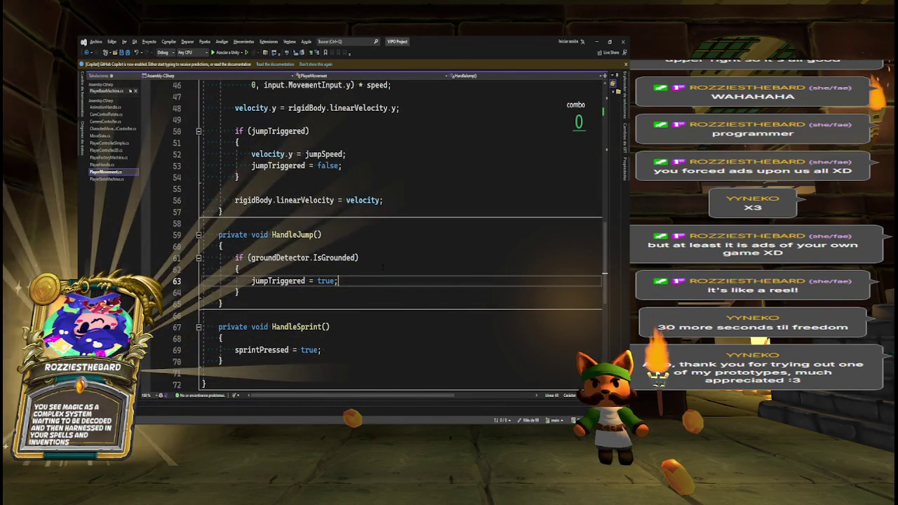
pyautogui.press('Return')
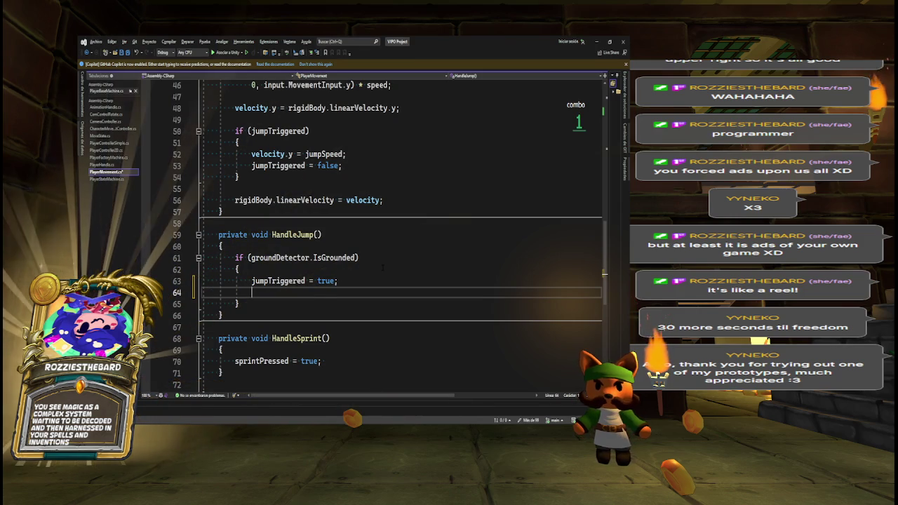
pyautogui.write('animationHandle.Se')
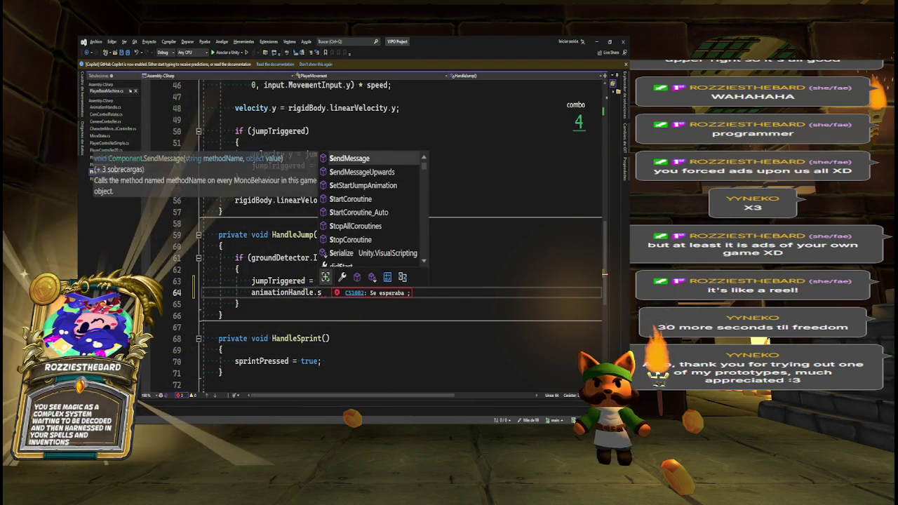
pyautogui.press('BackSpace')
pyautogui.press('BackSpace')
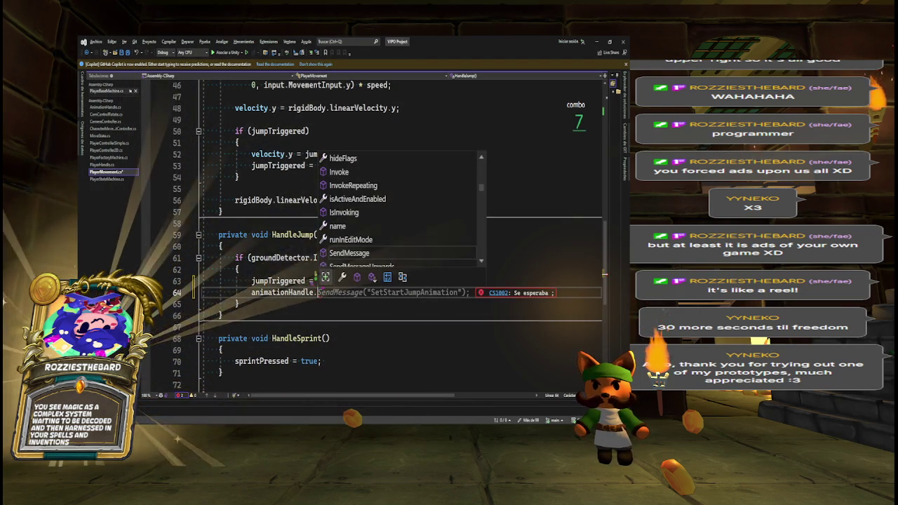
pyautogui.write('SetStartJumpAnimation();')
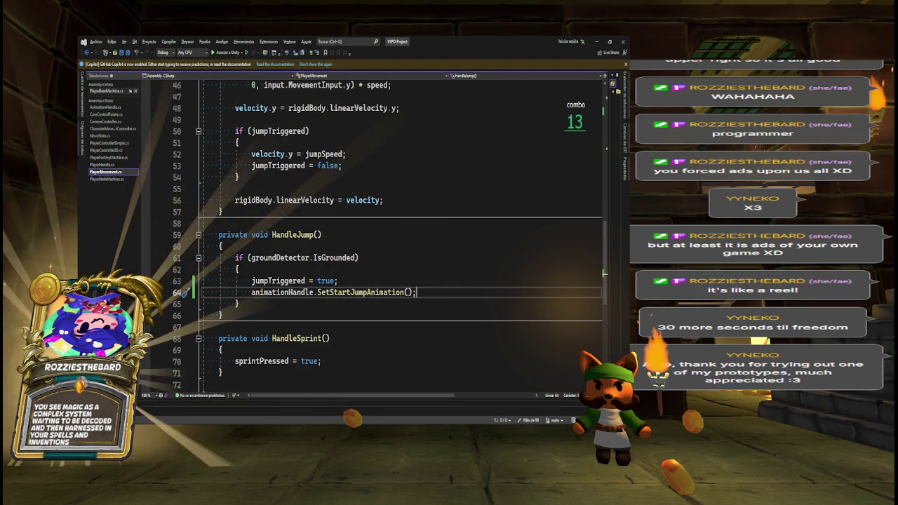
# - Follow the SetStartJumpAnimation call to its definition and review Update's movement-input lines
pyautogui.doubleClick(279, 257)
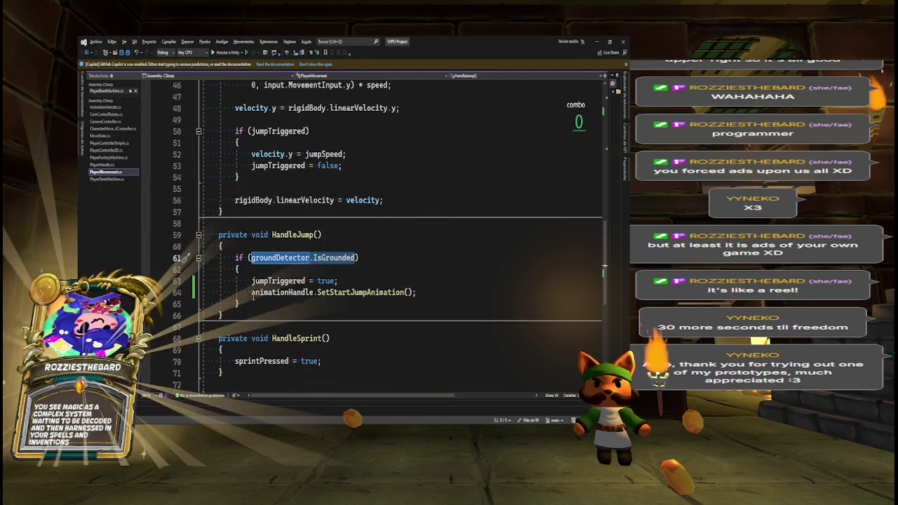
pyautogui.moveTo(251, 281); pyautogui.dragTo(338, 281)
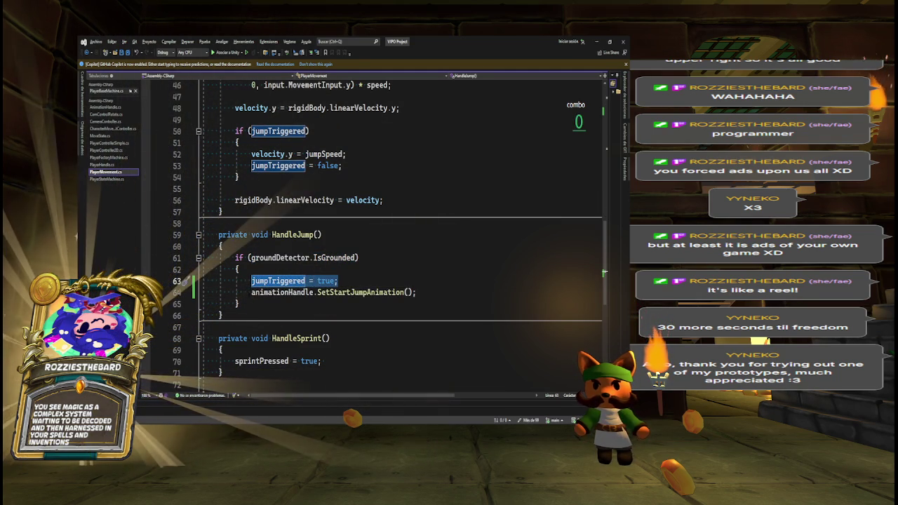
pyautogui.moveTo(251, 291); pyautogui.dragTo(417, 292)
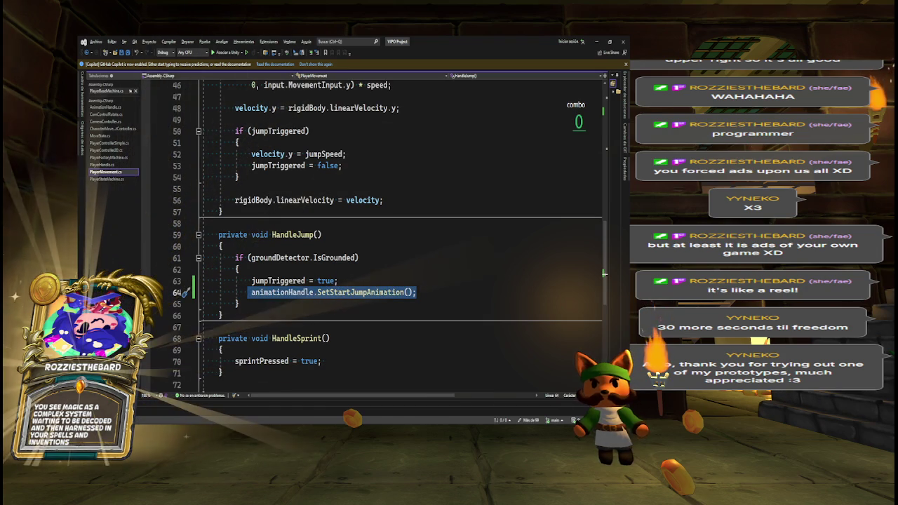
pyautogui.keyDown('ctrl'); pyautogui.click(354, 292); pyautogui.keyUp('ctrl')
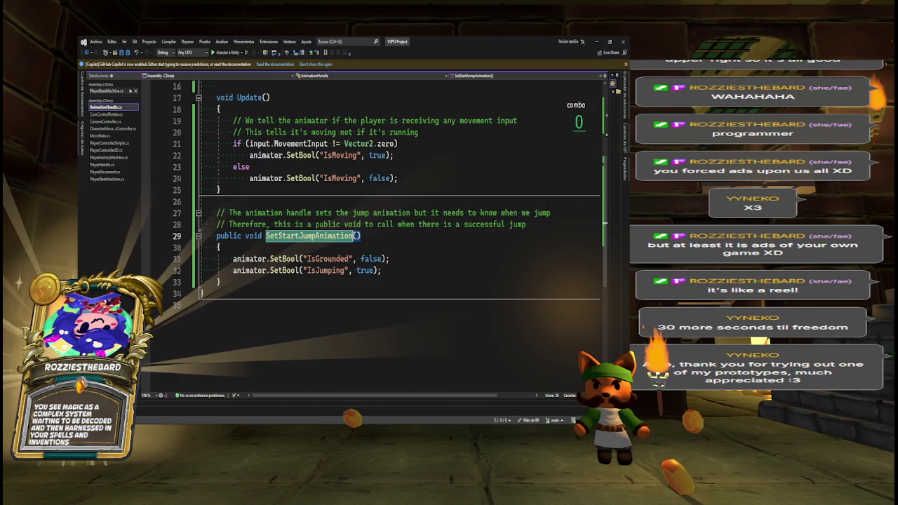
pyautogui.scroll(2, 608, 234)
pyautogui.scroll(2, 608, 233)
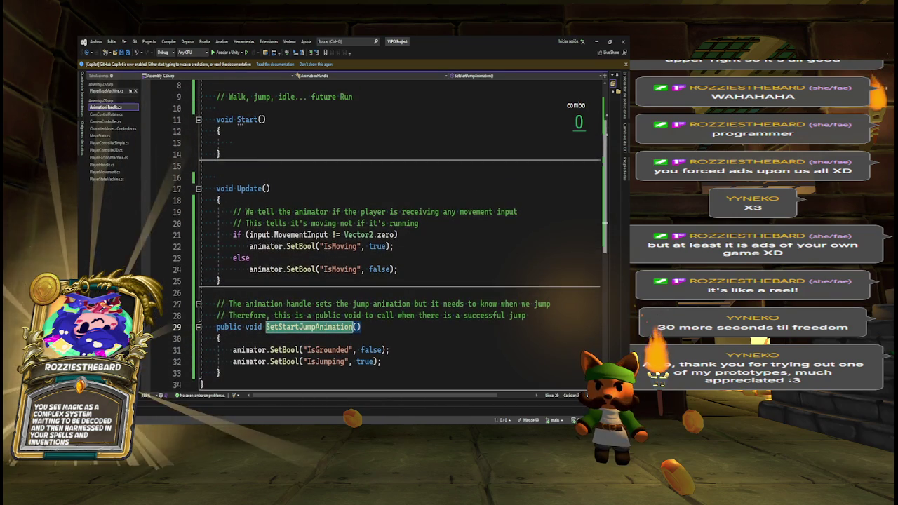
pyautogui.moveTo(232, 211)
pyautogui.mouseDown()
pyautogui.moveTo(398, 235)
pyautogui.moveTo(399, 269)
pyautogui.mouseUp()
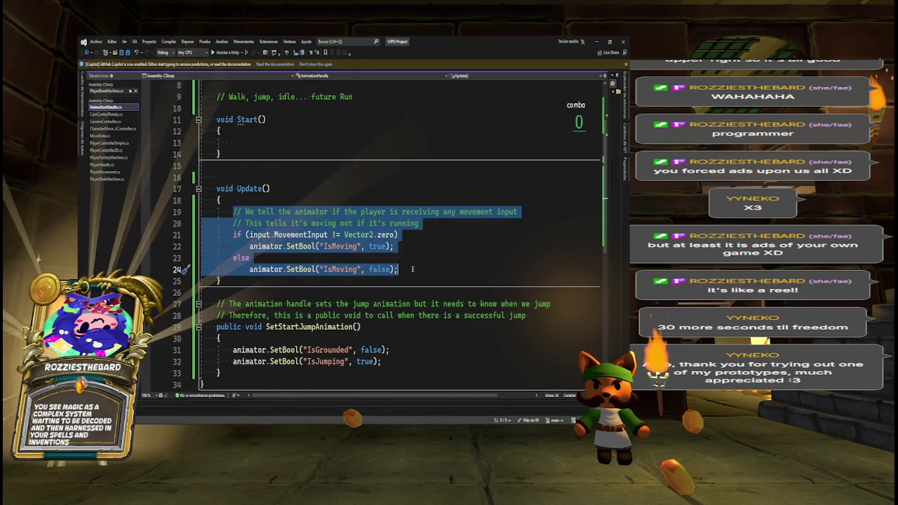
pyautogui.hotkey('alt', 'Tab')
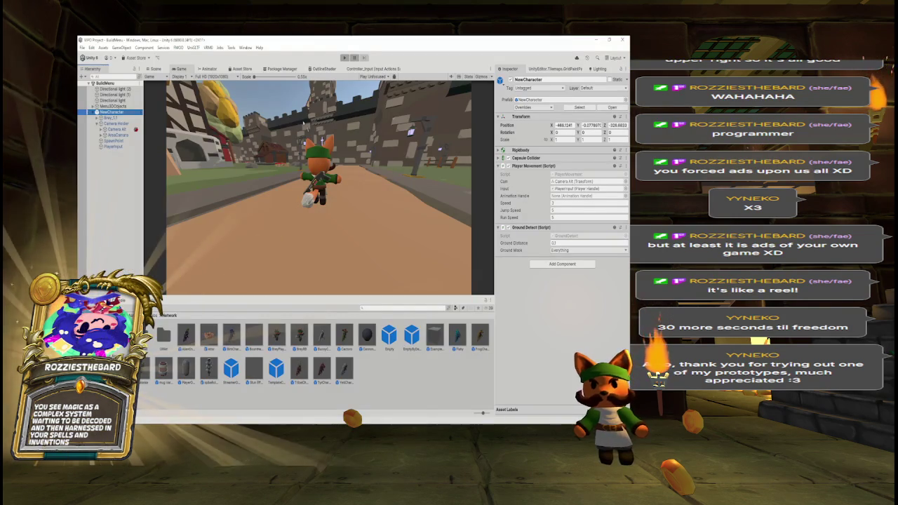
# - Check the Move input action, the Idle and Jump states, and the Jump-to-TouchGround and TouchGround-to-Run transitions
pyautogui.click(372, 69)
pyautogui.click(242, 94)
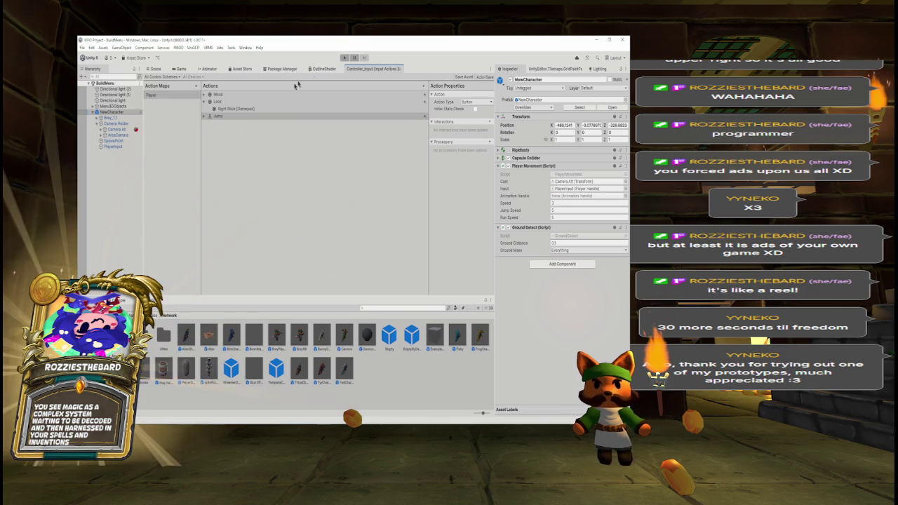
pyautogui.click(205, 69)
pyautogui.click(274, 155)
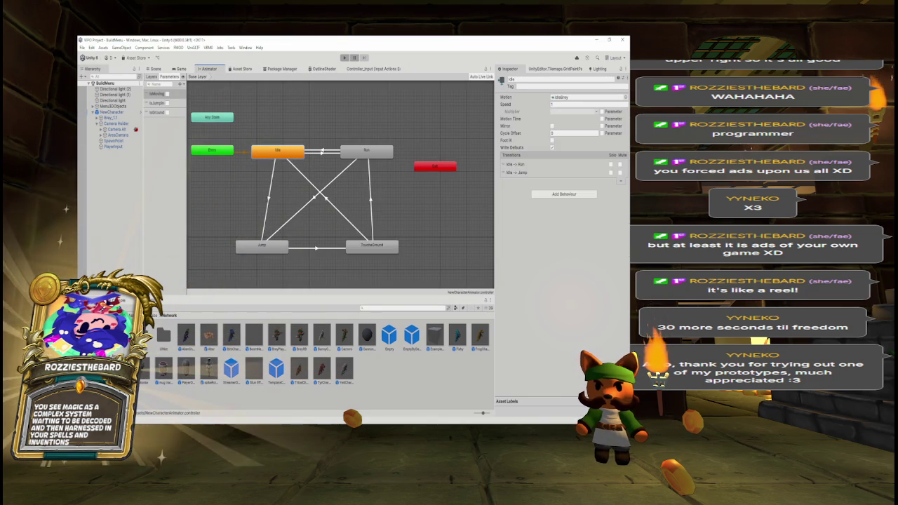
pyautogui.click(271, 249)
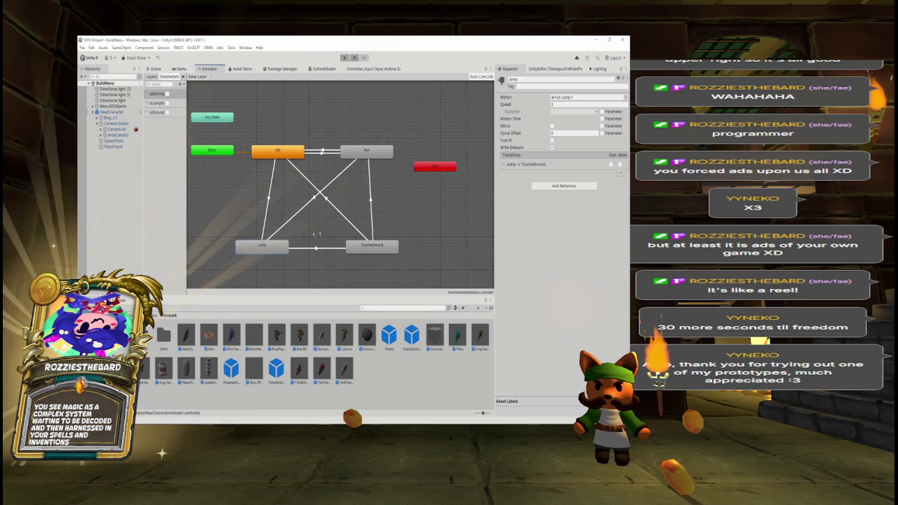
pyautogui.click(316, 248)
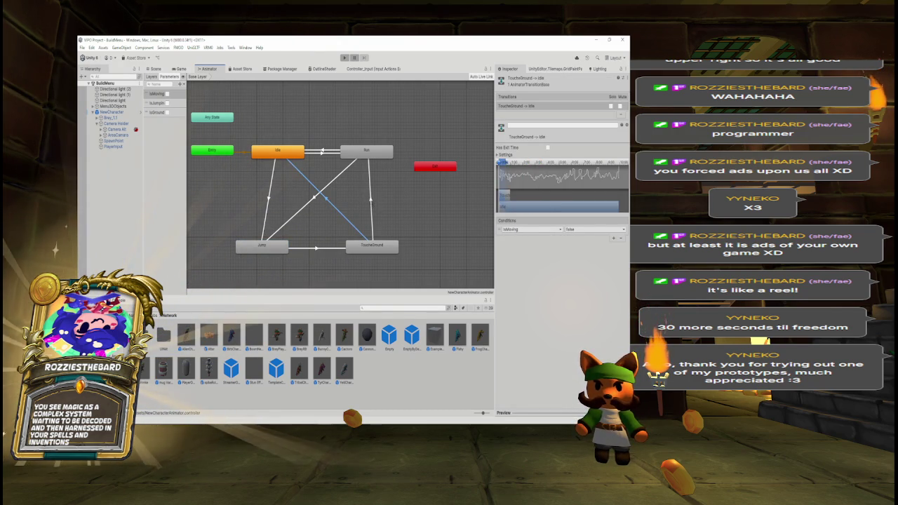
pyautogui.click(371, 204)
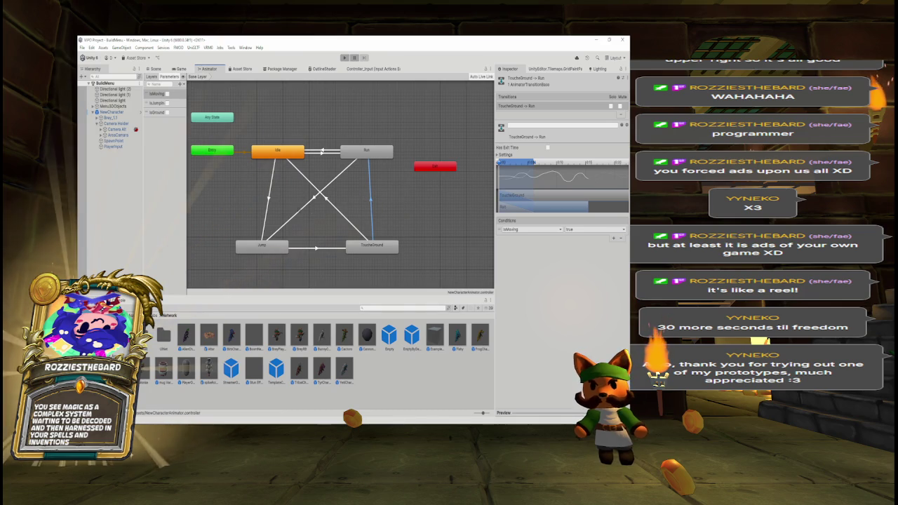
pyautogui.hotkey('alt', 'Tab')
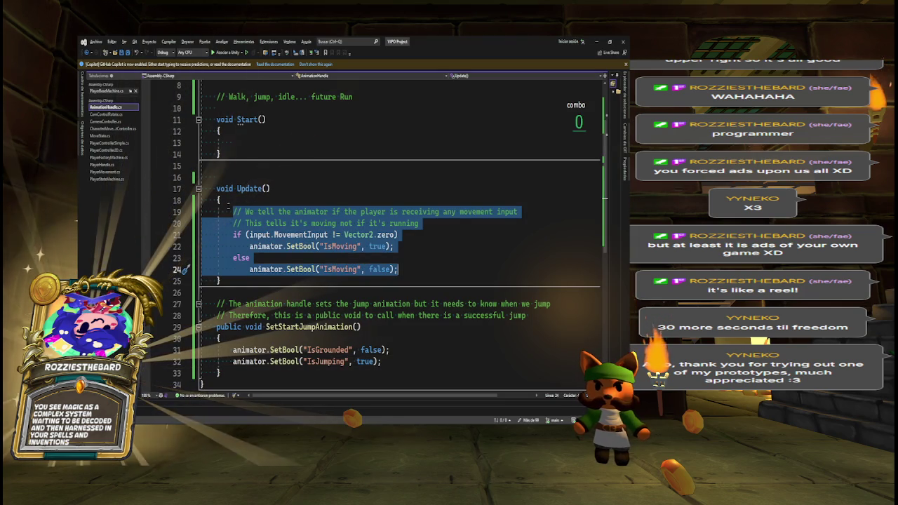
# - Delete the empty Start() method from AnimationHandle
pyautogui.moveTo(203, 119); pyautogui.dragTo(224, 153)
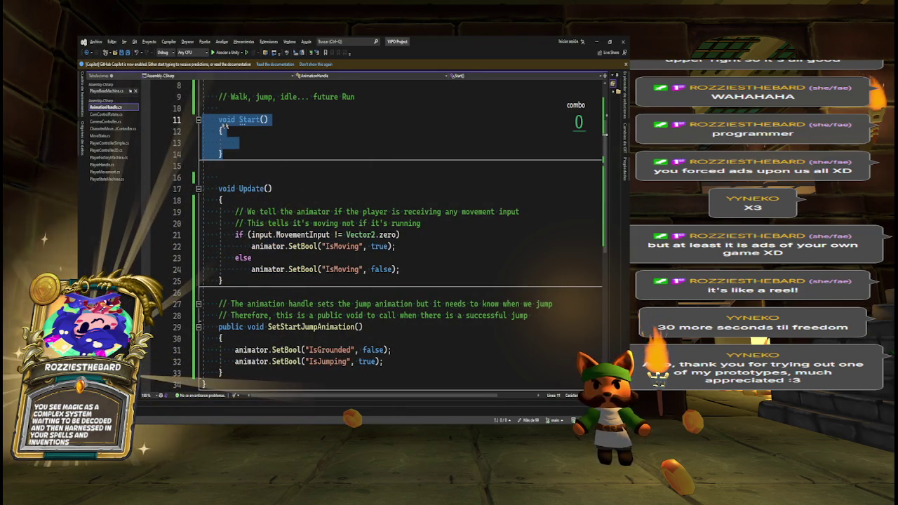
pyautogui.press('BackSpace')
pyautogui.press('Delete')
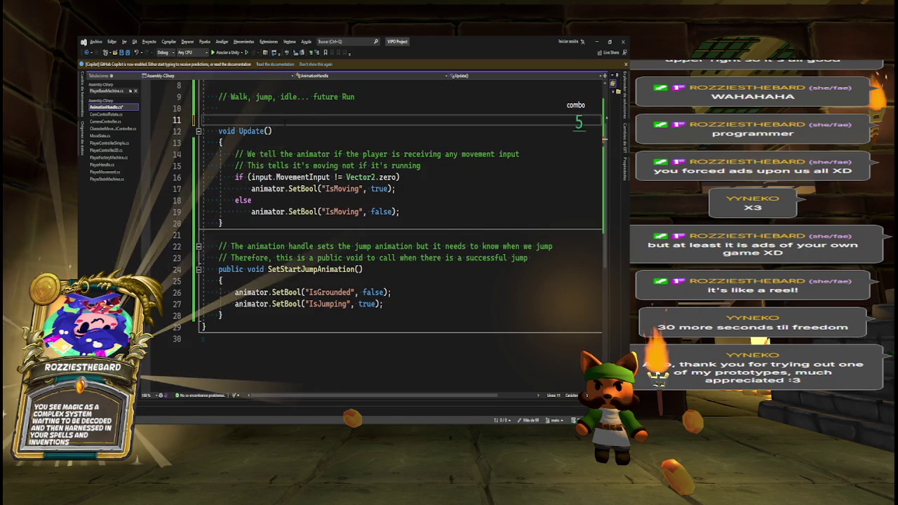
pyautogui.press('BackSpace')
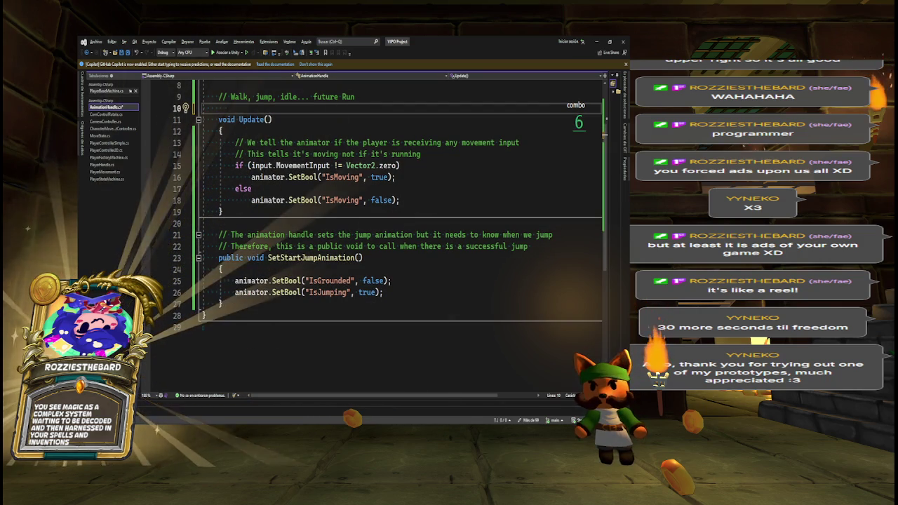
# - Add SetEndJumpAnimation setting IsGrounded true and IsJumping false, with corrected indentation
pyautogui.click(222, 303)
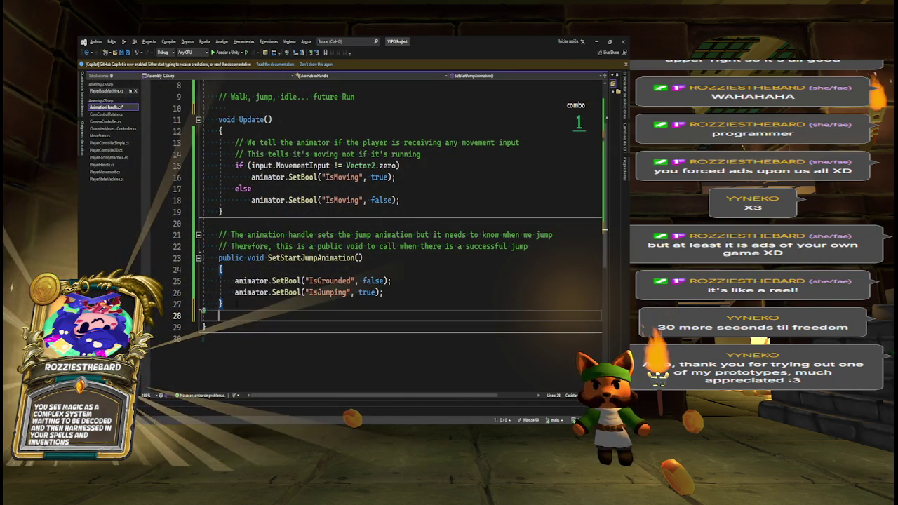
pyautogui.press('Return')
pyautogui.press('Return')
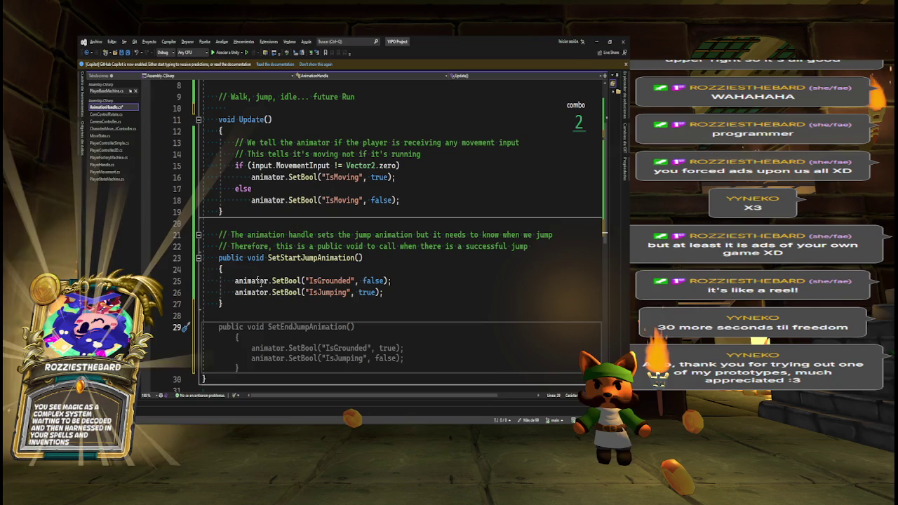
pyautogui.moveTo(298, 293)
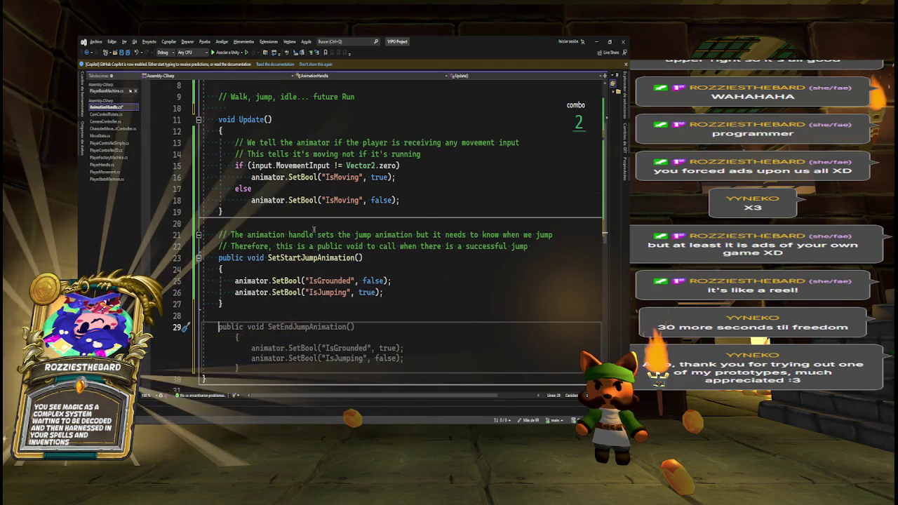
pyautogui.press('Tab')
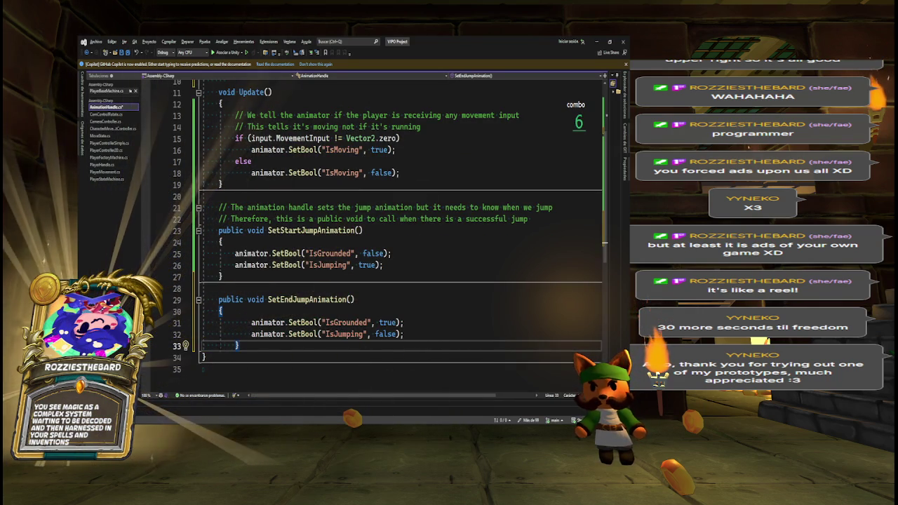
pyautogui.press('Delete')
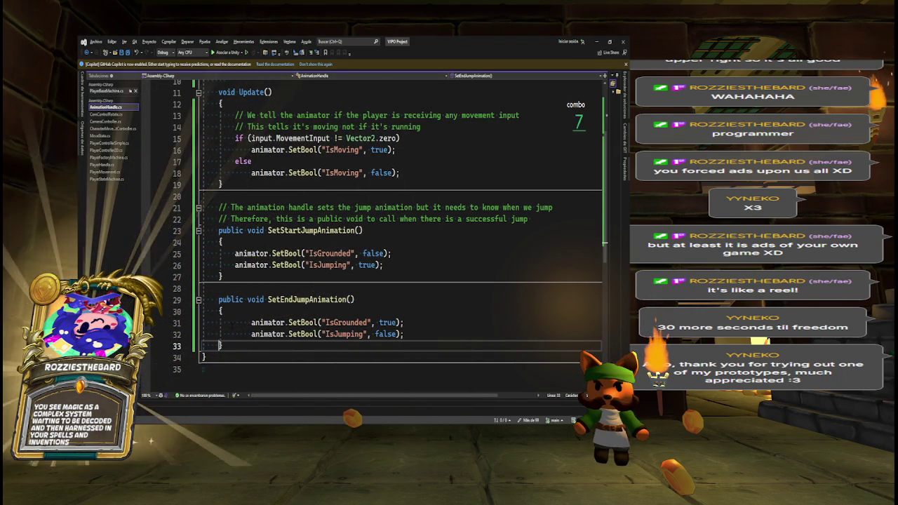
pyautogui.click(235, 322)
pyautogui.press('Delete')
pyautogui.press('Down')
pyautogui.press('Delete')
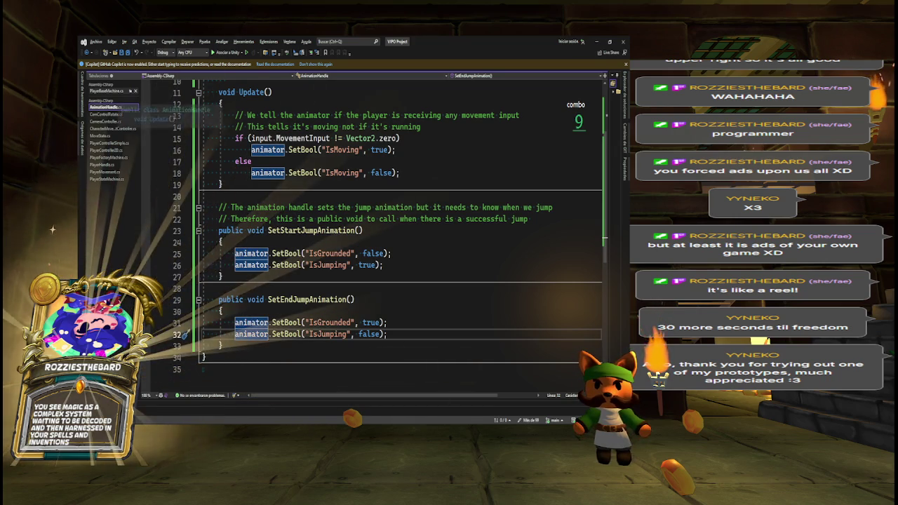
# - Compare SetEndJumpAnimation's two SetBool lines against CharacterMovementController's animator calls
pyautogui.doubleClick(252, 322)
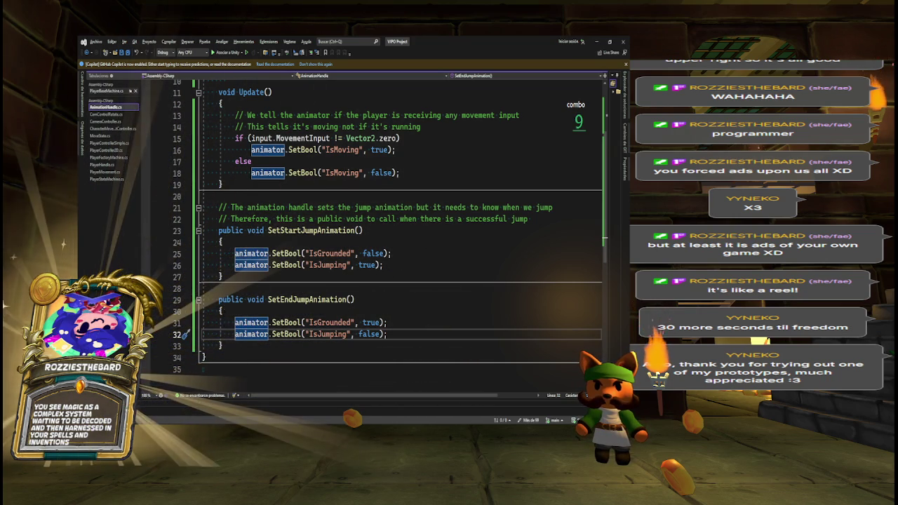
pyautogui.hotkey('shift', 'Down')
pyautogui.hotkey('shift', 'End')
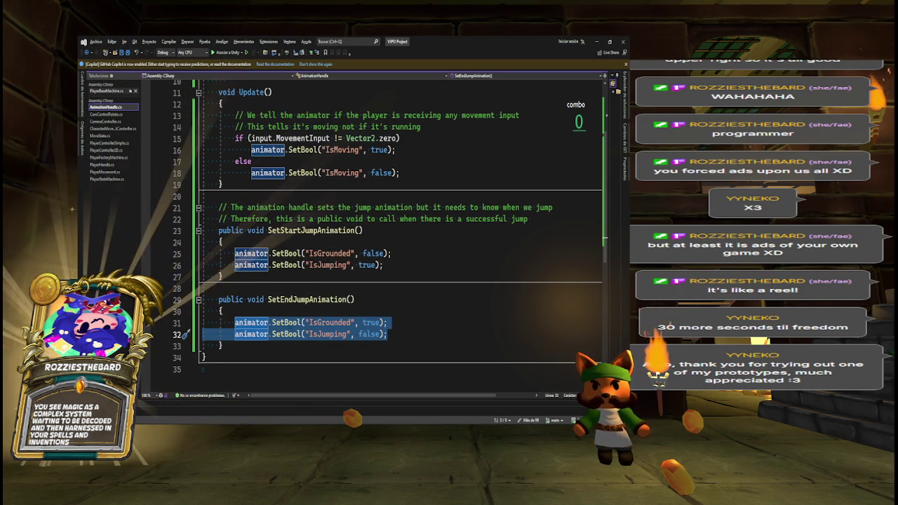
pyautogui.click(302, 299)
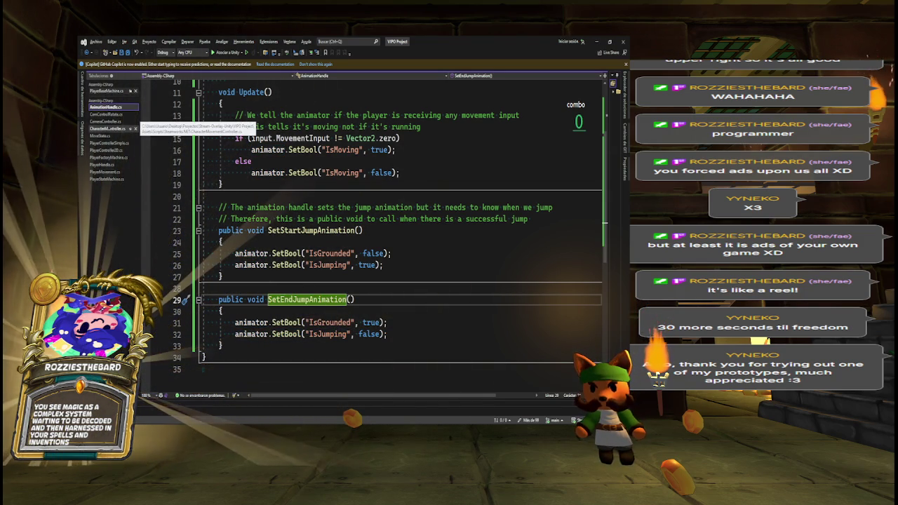
pyautogui.click(115, 128)
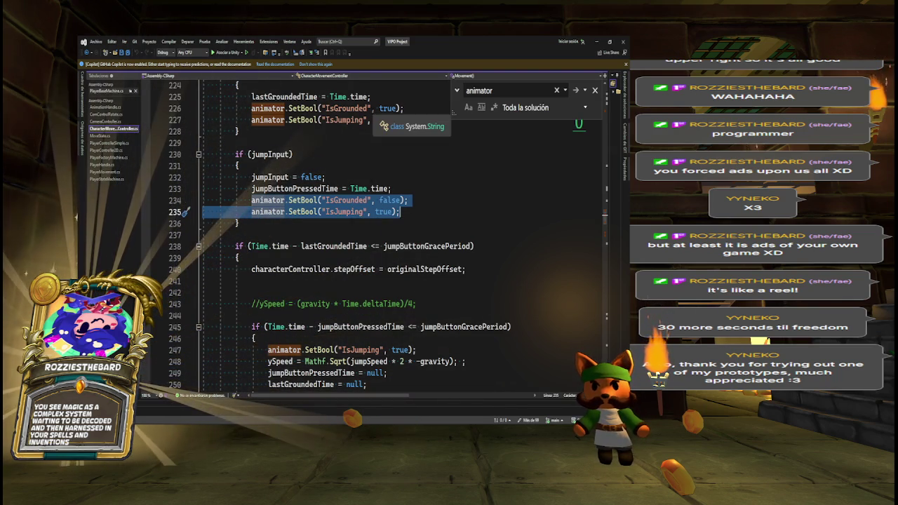
pyautogui.click(379, 108)
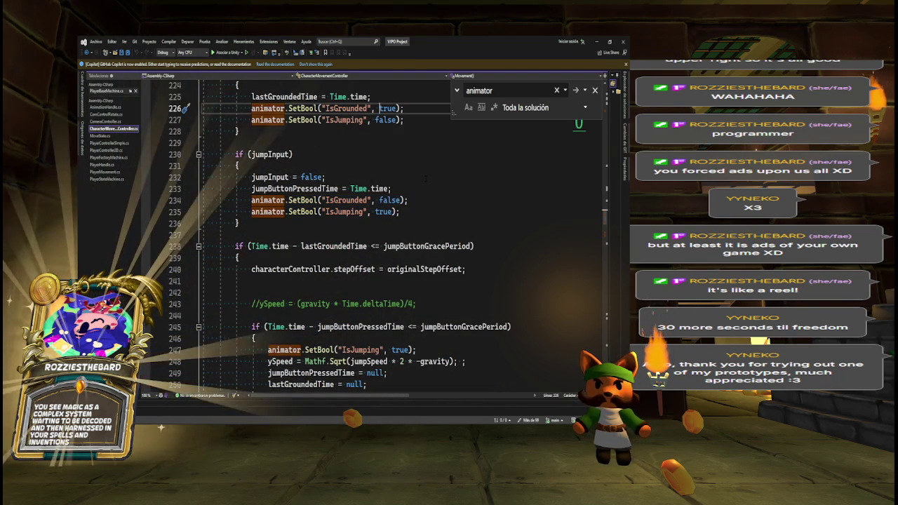
pyautogui.hotkey('ctrl', '-')
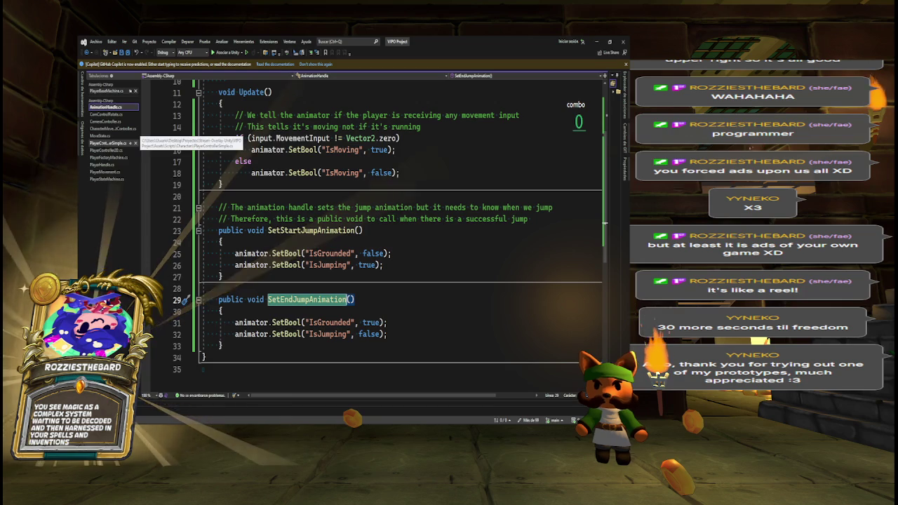
pyautogui.click(112, 150)
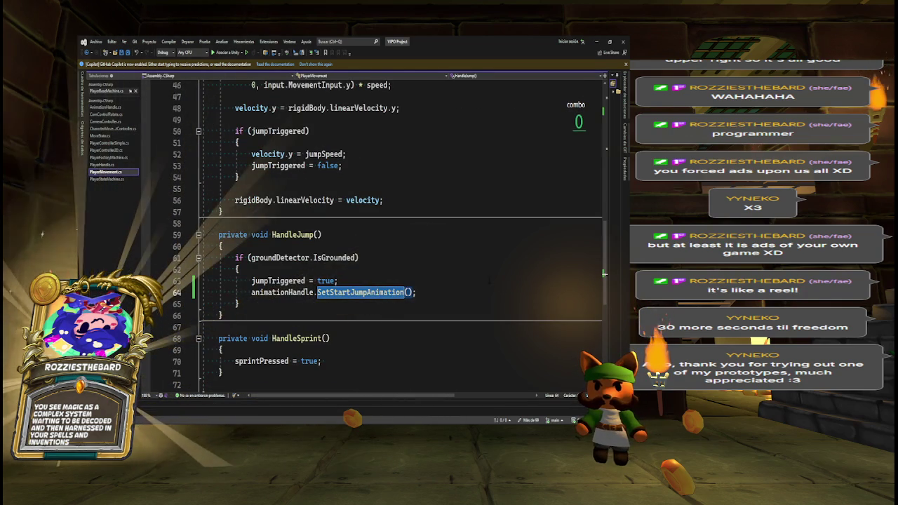
pyautogui.scroll(3, 372, 235)
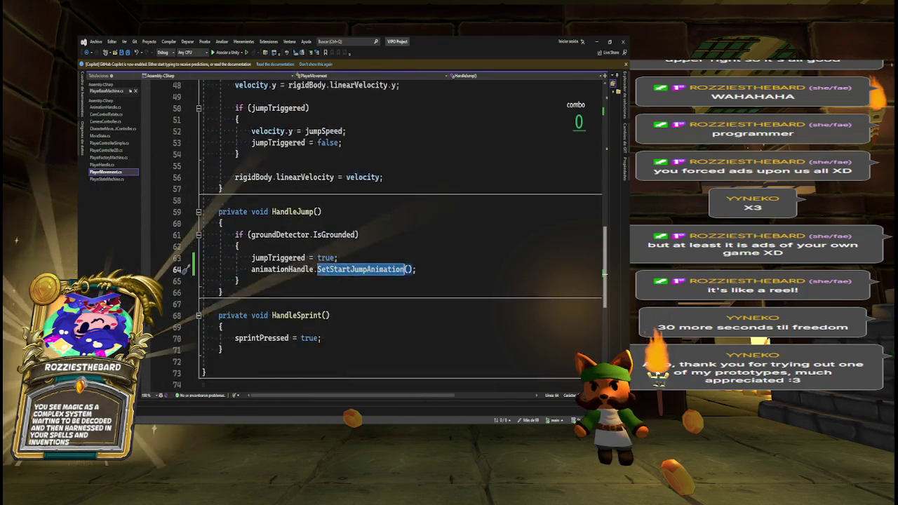
pyautogui.scroll(6, 379, 236)
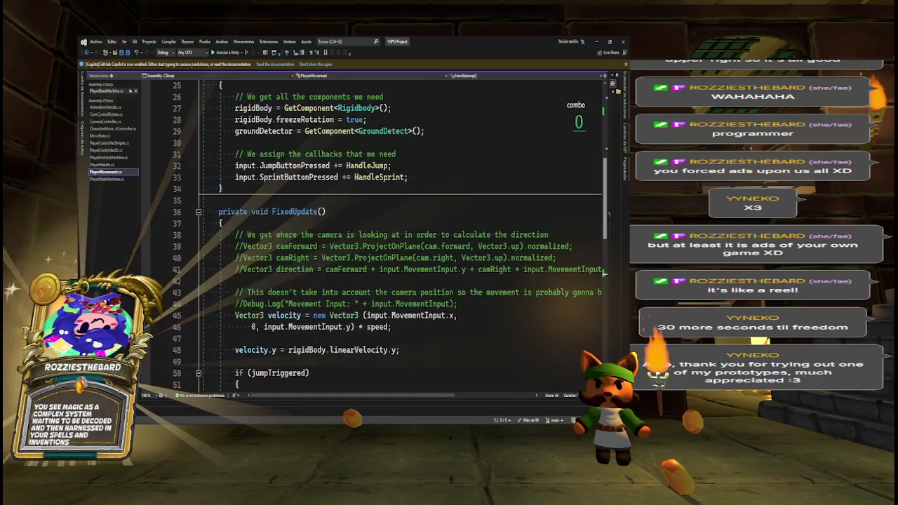
pyautogui.scroll(1, 379, 235)
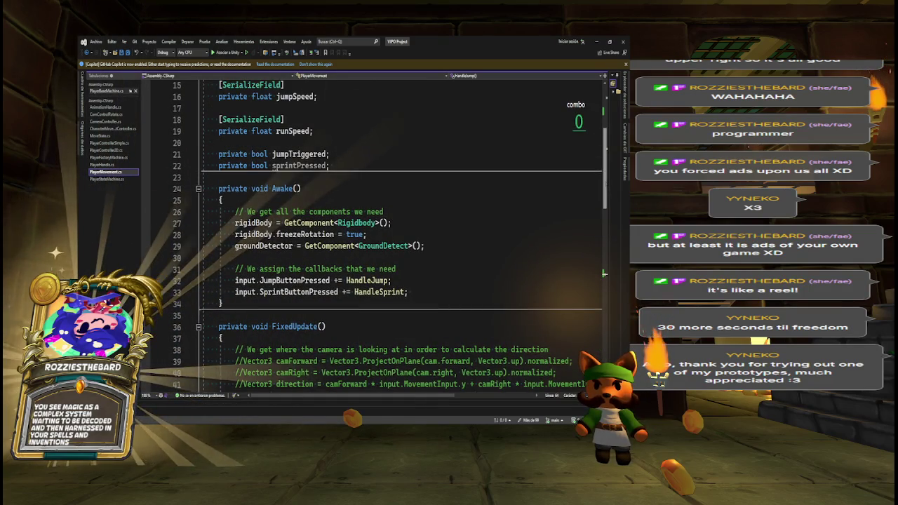
pyautogui.scroll(-1, 378, 236)
pyautogui.keyDown('ctrl'); pyautogui.click(385, 212); pyautogui.keyUp('ctrl')
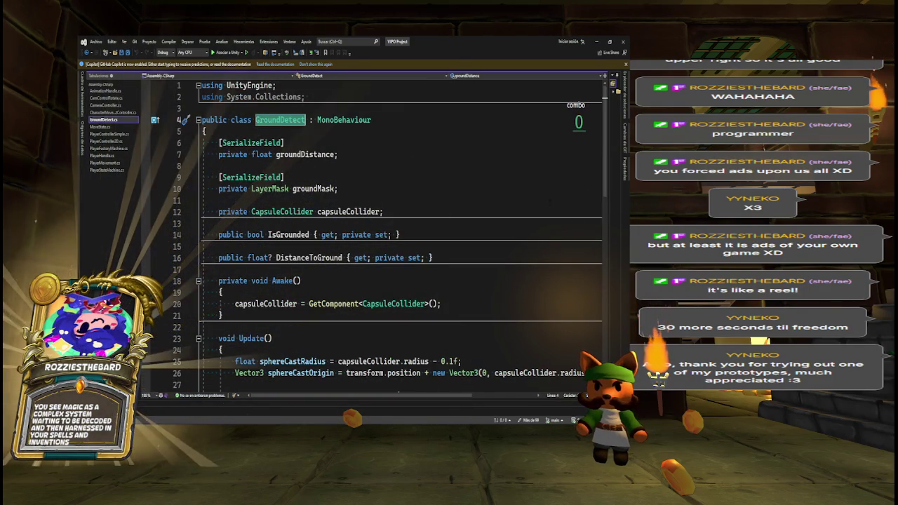
# - Read through GroundDetect.cs, then return to the PlayerMovement script
pyautogui.scroll(-1, 379, 235)
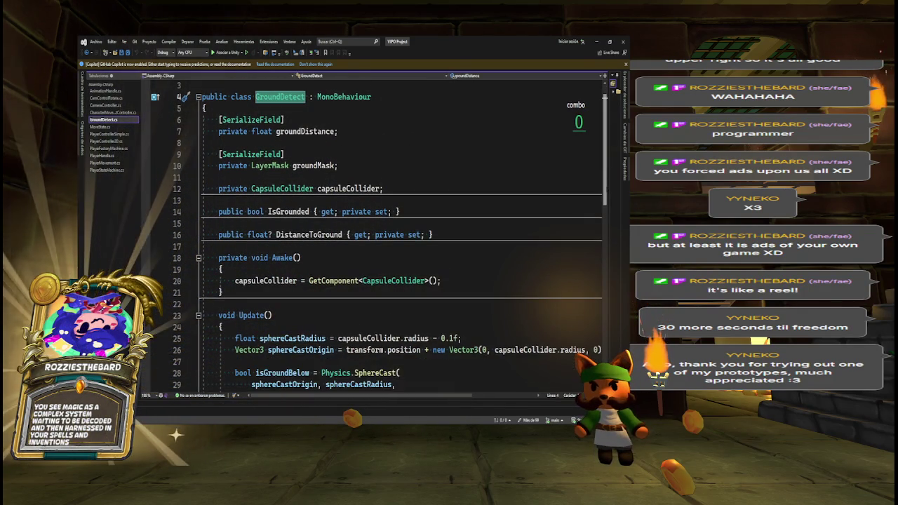
pyautogui.scroll(1, 379, 235)
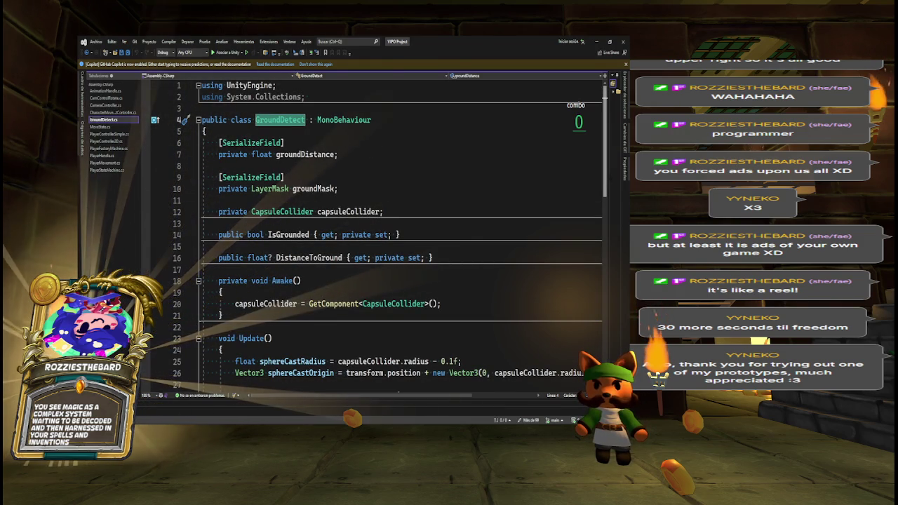
pyautogui.scroll(-6, 379, 235)
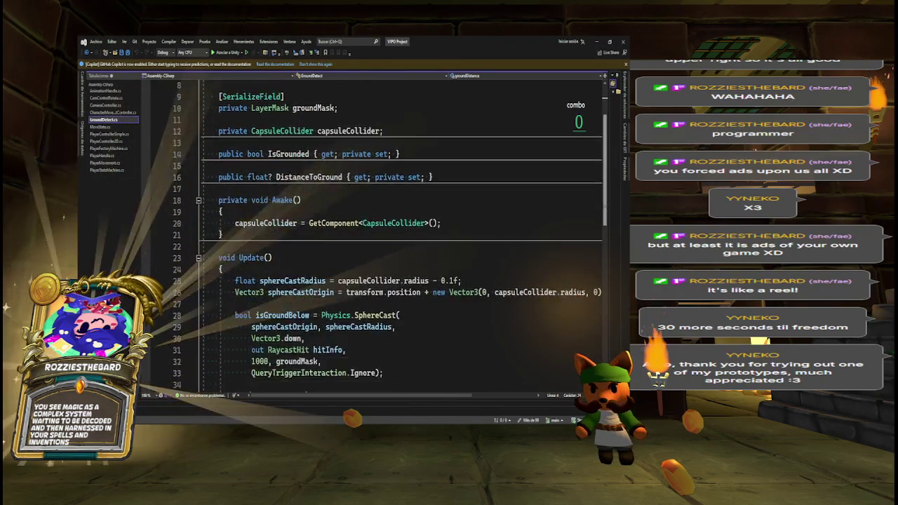
pyautogui.scroll(-2, 608, 271)
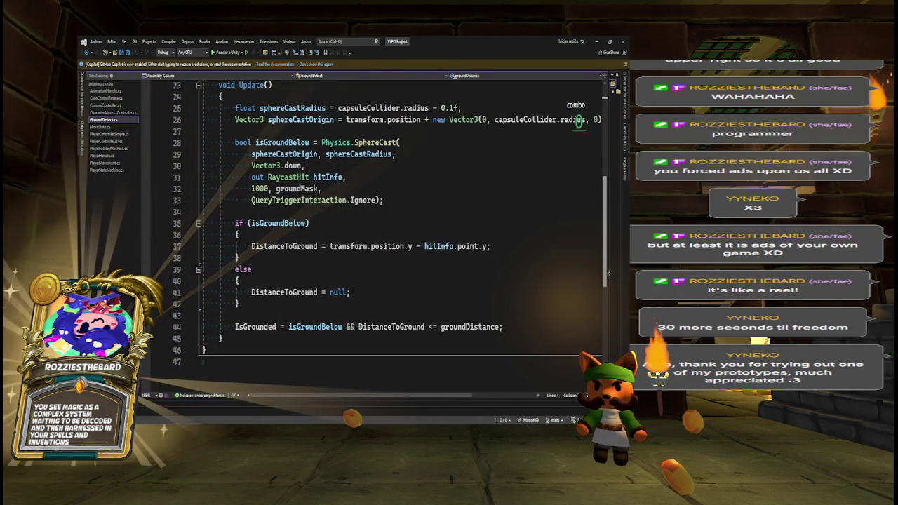
pyautogui.scroll(-1, 608, 272)
pyautogui.scroll(3, 379, 236)
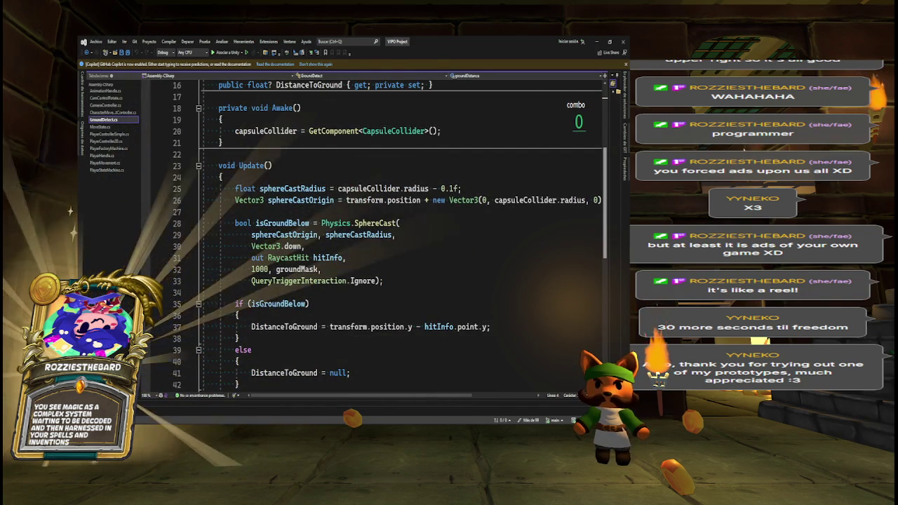
pyautogui.scroll(5, 372, 235)
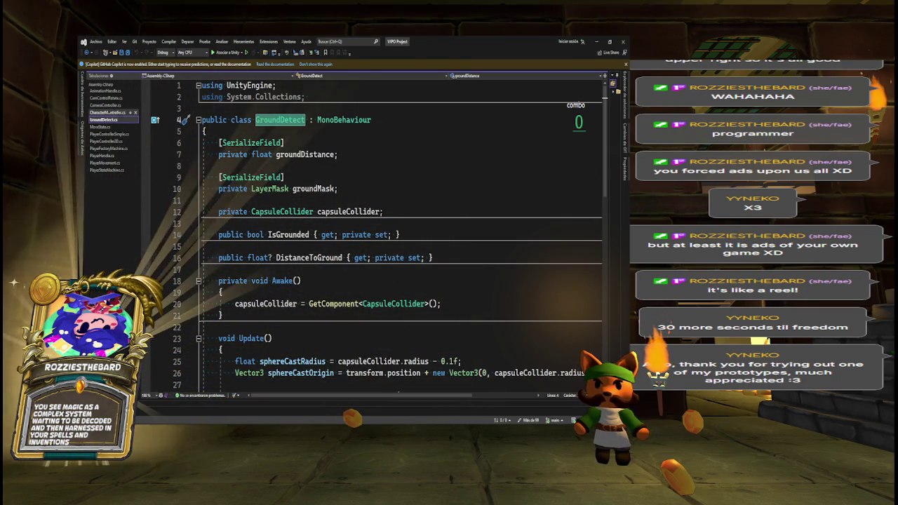
pyautogui.click(106, 162)
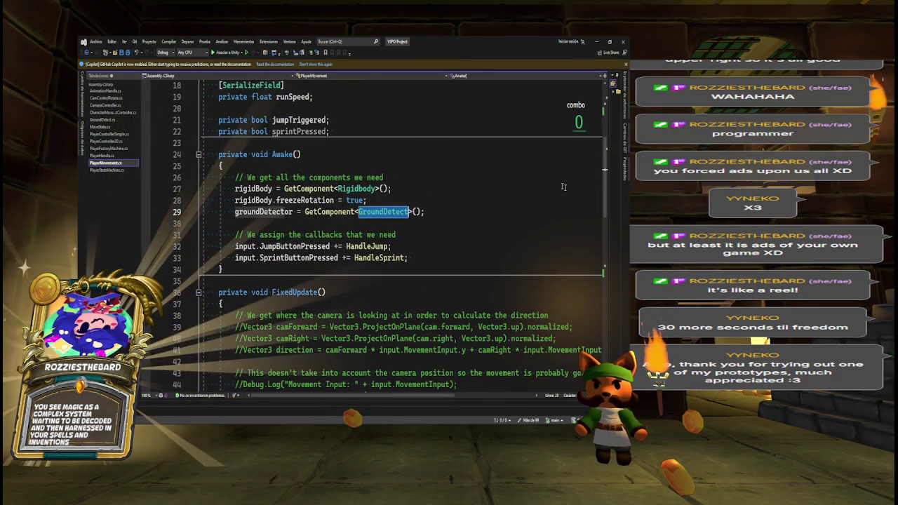
# - Search PlayerMovement for jumpTriggered and review its uses, including FixedUpdate
pyautogui.scroll(4, 572, 187)
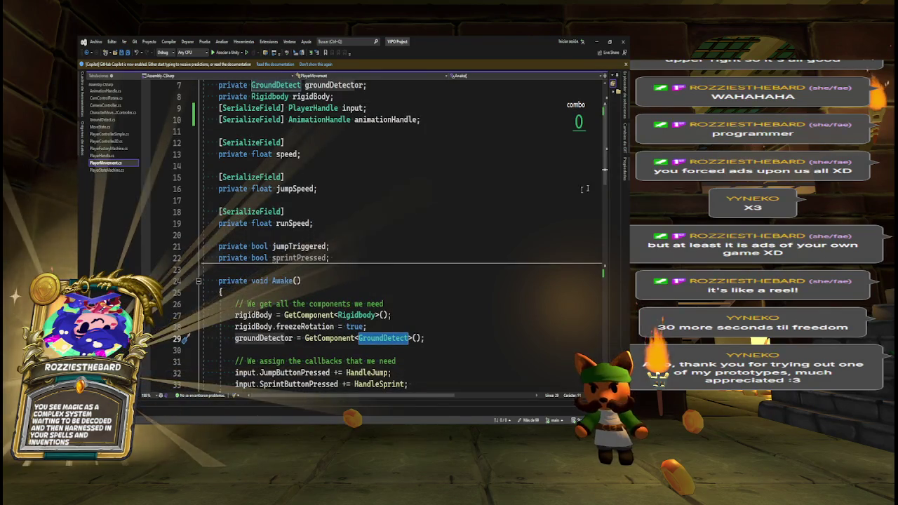
pyautogui.doubleClick(316, 246)
pyautogui.hotkey('ctrl', 'f')
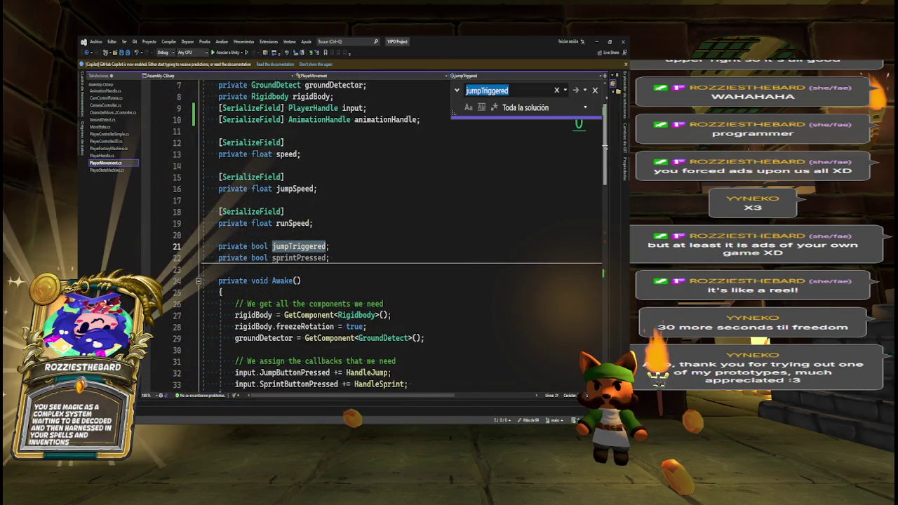
pyautogui.press('Return')
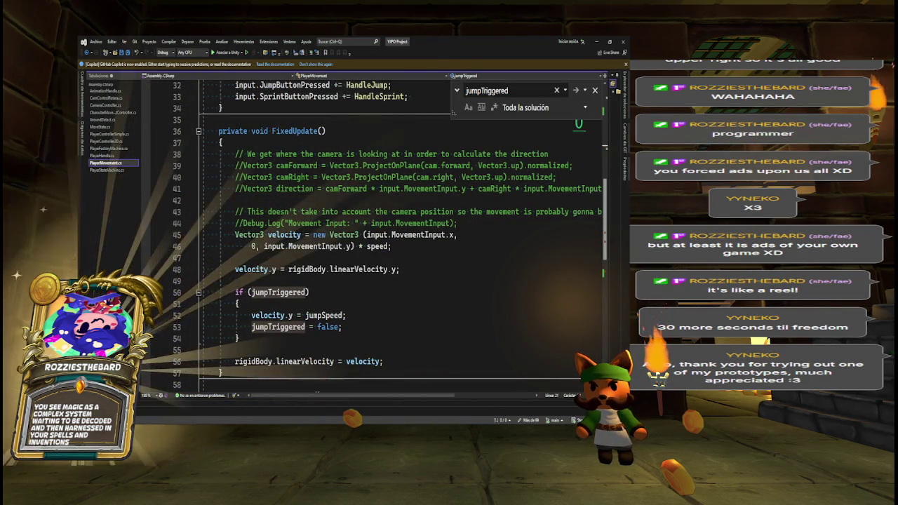
pyautogui.scroll(-1, 578, 124)
pyautogui.scroll(-2, 579, 125)
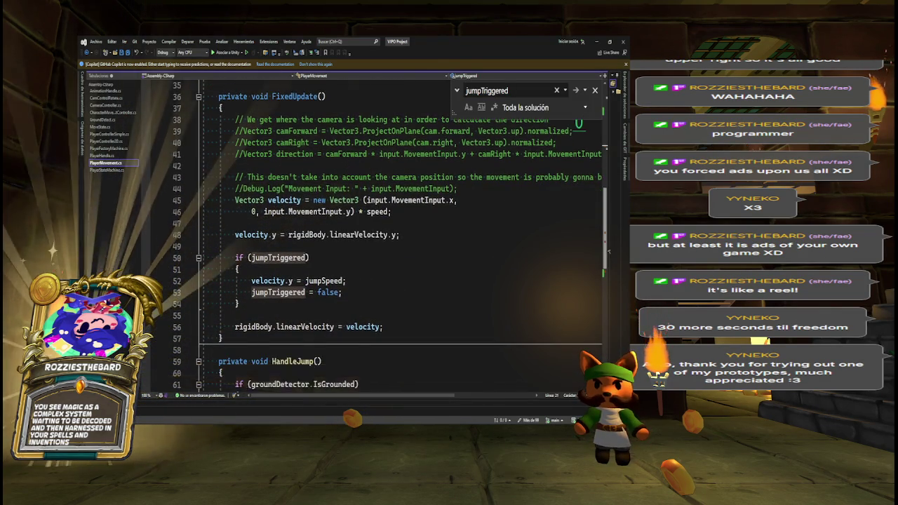
pyautogui.scroll(-1, 579, 124)
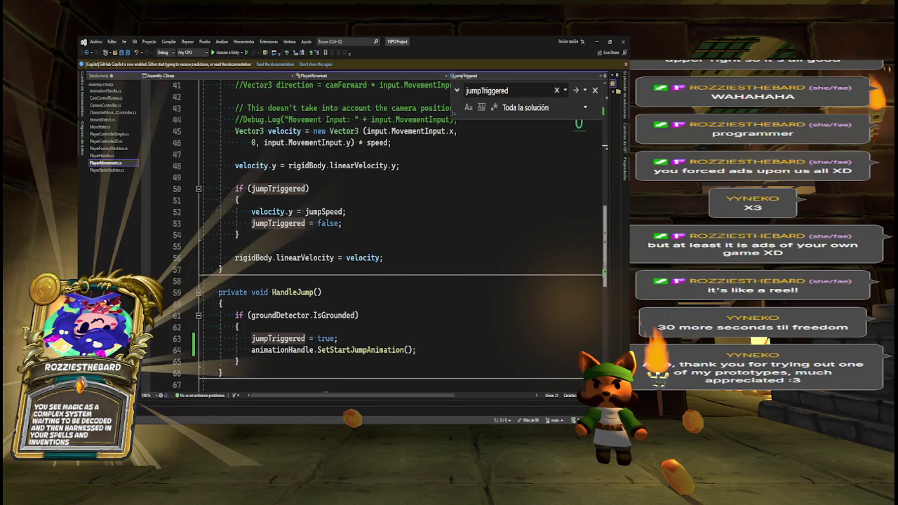
pyautogui.scroll(10, 397, 211)
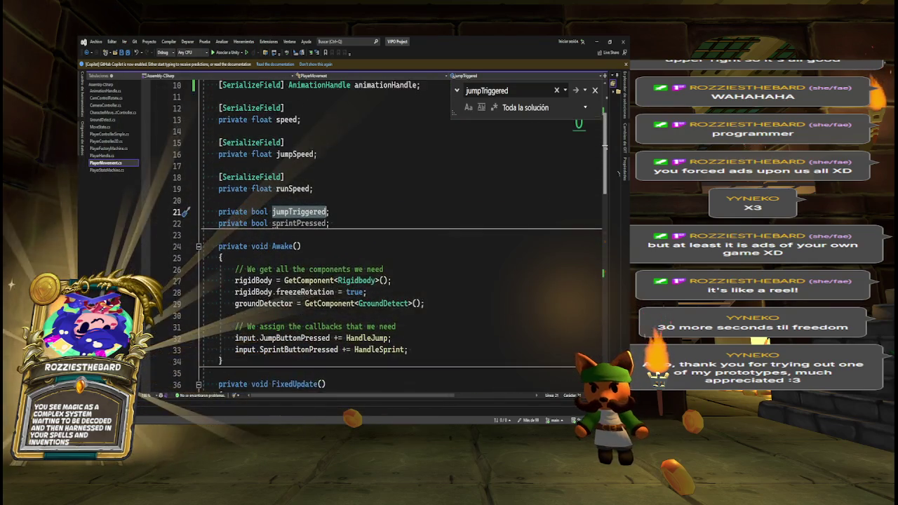
# - Run Find All References on the jumpTriggered field and enlarge the results panel
pyautogui.click(293, 223)
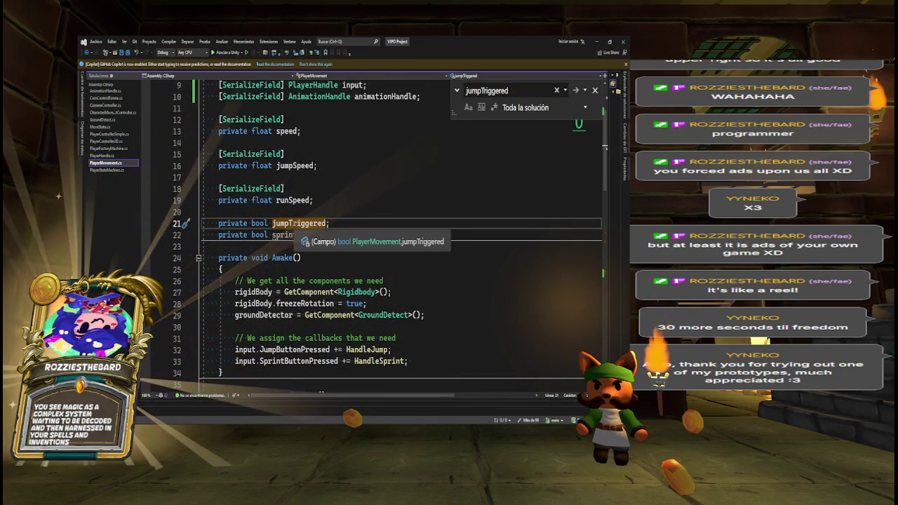
pyautogui.rightClick(184, 212)
pyautogui.click(214, 281)
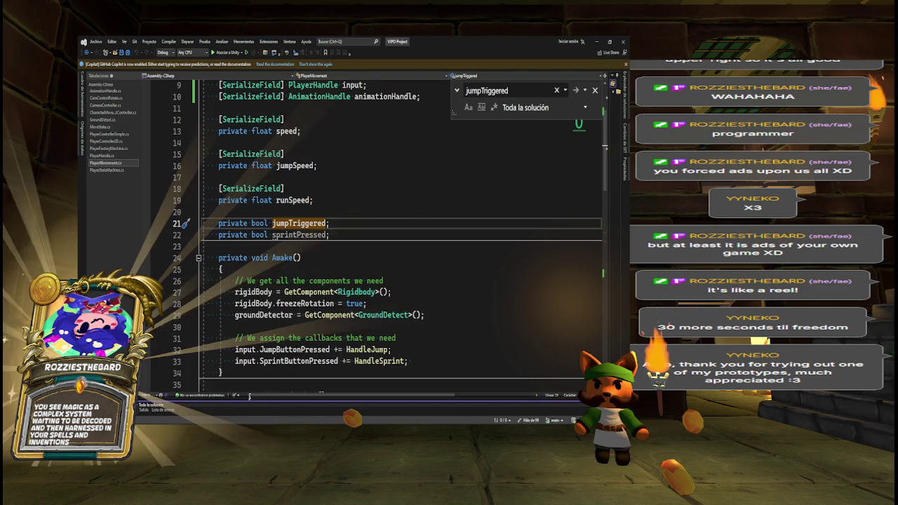
pyautogui.moveTo(249, 396); pyautogui.dragTo(250, 302)
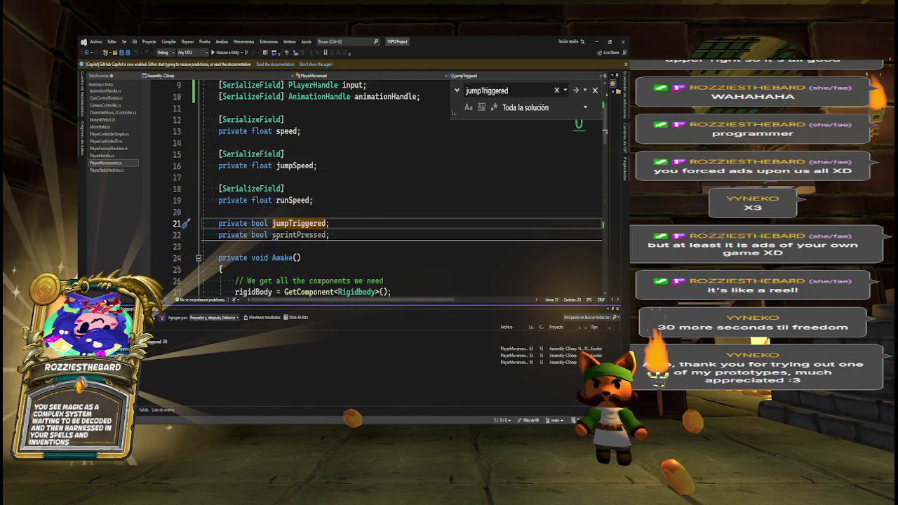
# - Go to HandleJump at line 63 and prefix its IsGrounded condition with '!jumpTriggered &&'
pyautogui.click(516, 349)
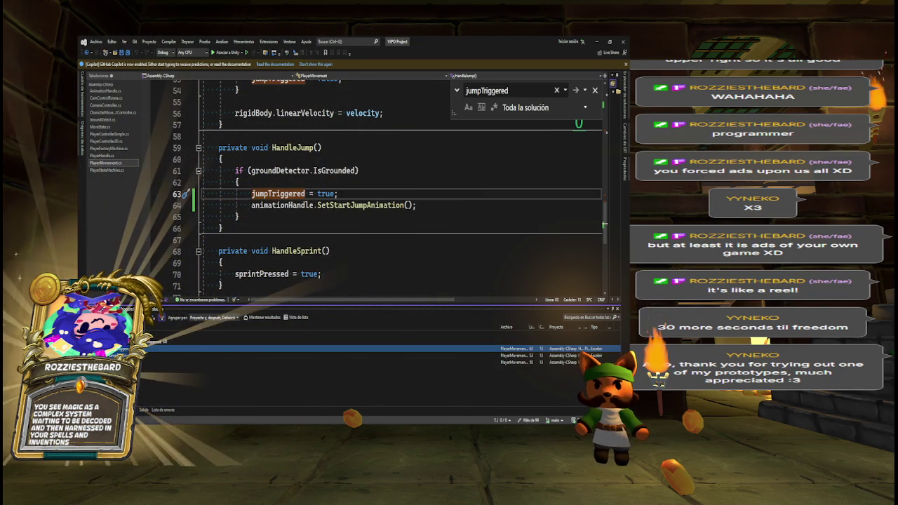
pyautogui.moveTo(337, 170)
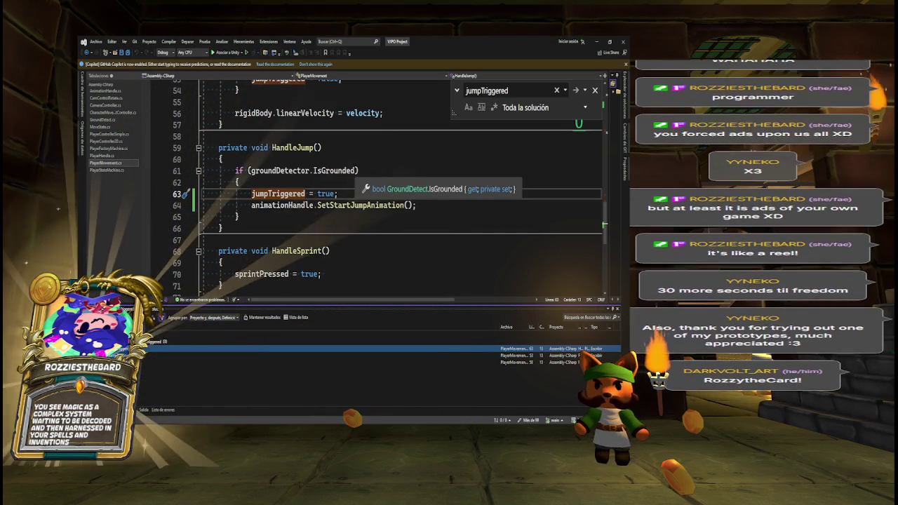
pyautogui.doubleClick(334, 171)
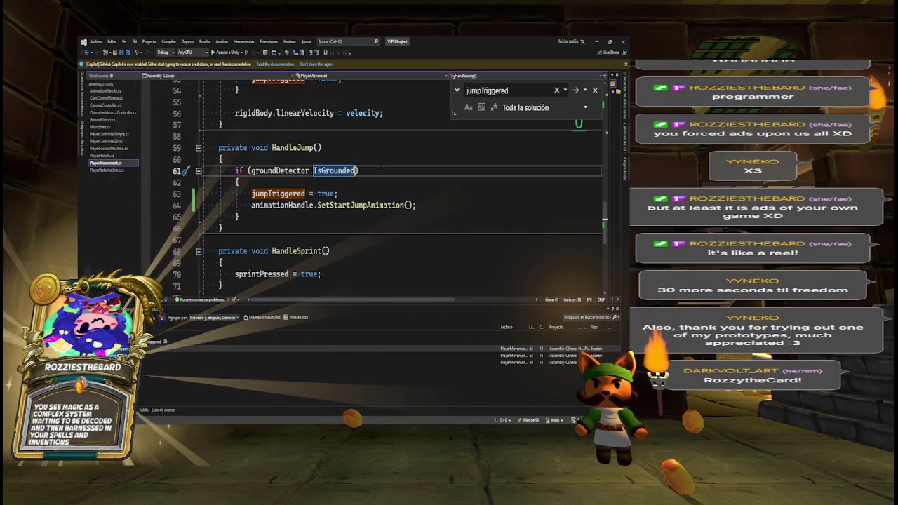
pyautogui.click(250, 171)
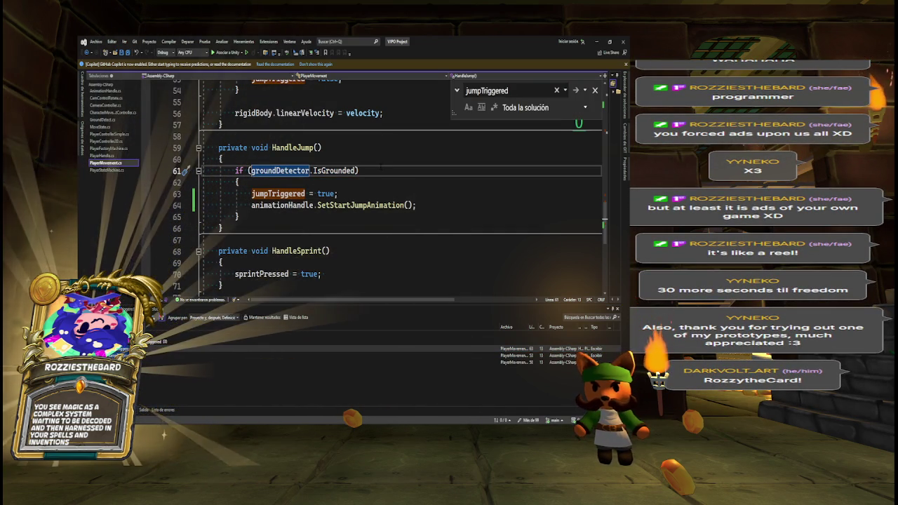
pyautogui.write('&& ')
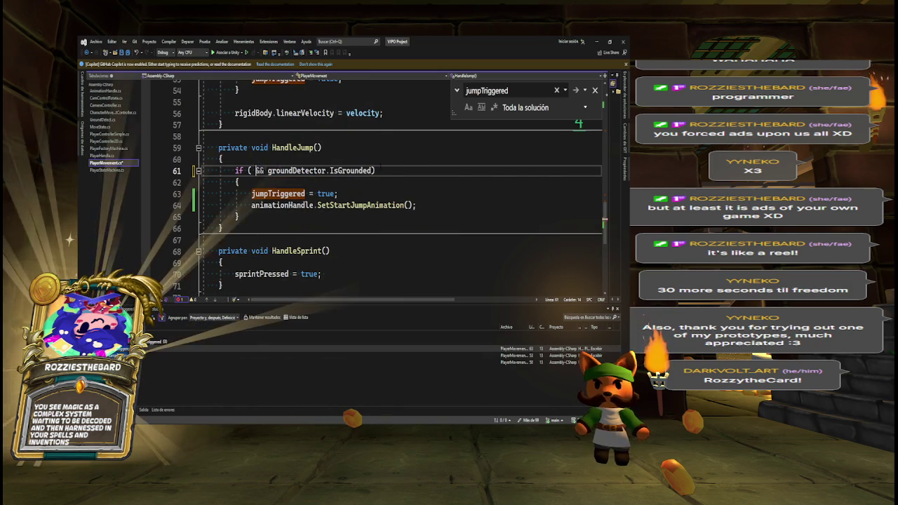
pyautogui.write('jump')
pyautogui.press('Tab')
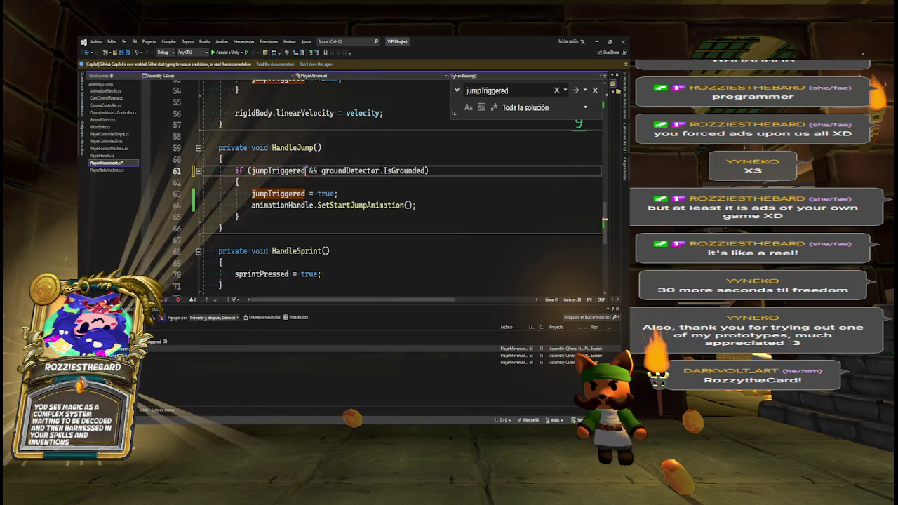
pyautogui.click(250, 171)
pyautogui.write('!')
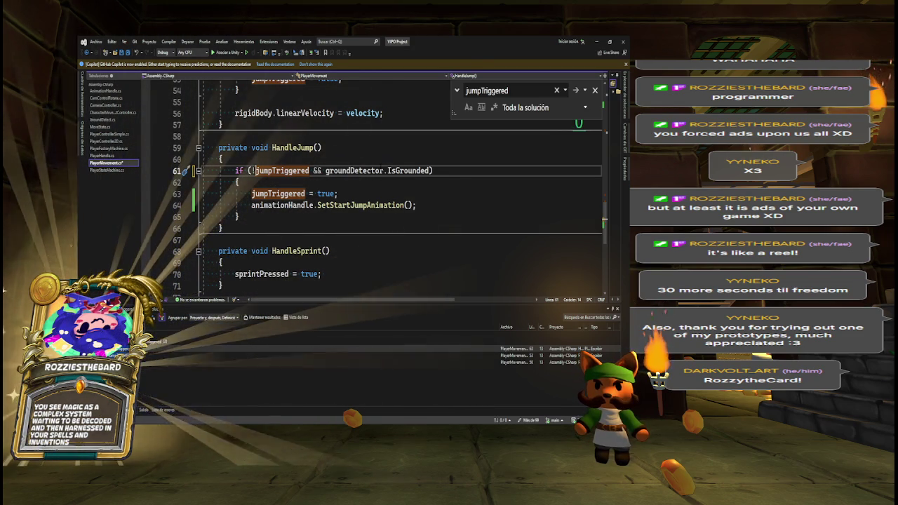
# - Remove the '!jumpTriggered &&' guard so the jump checks only groundDetector.IsGrounded
pyautogui.moveTo(250, 171); pyautogui.dragTo(322, 171)
pyautogui.press('BackSpace')
pyautogui.press('Delete')
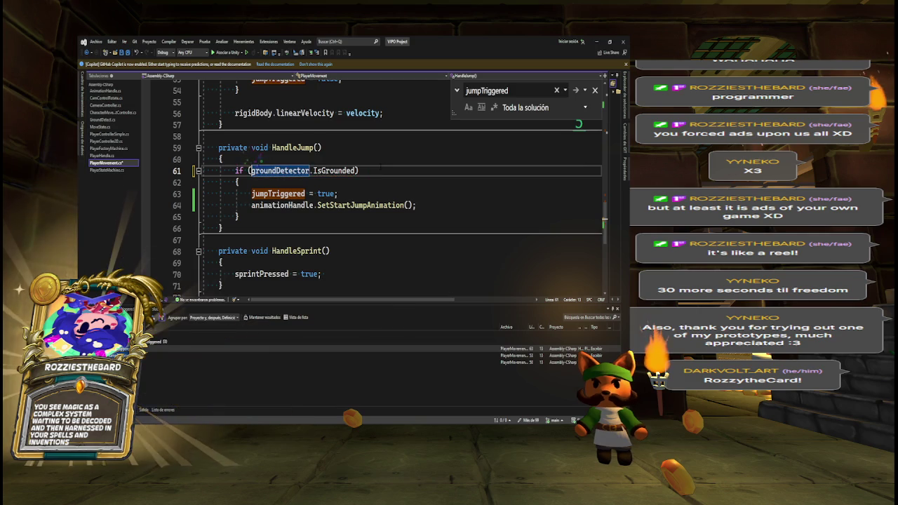
pyautogui.click(355, 176)
pyautogui.moveTo(325, 171)
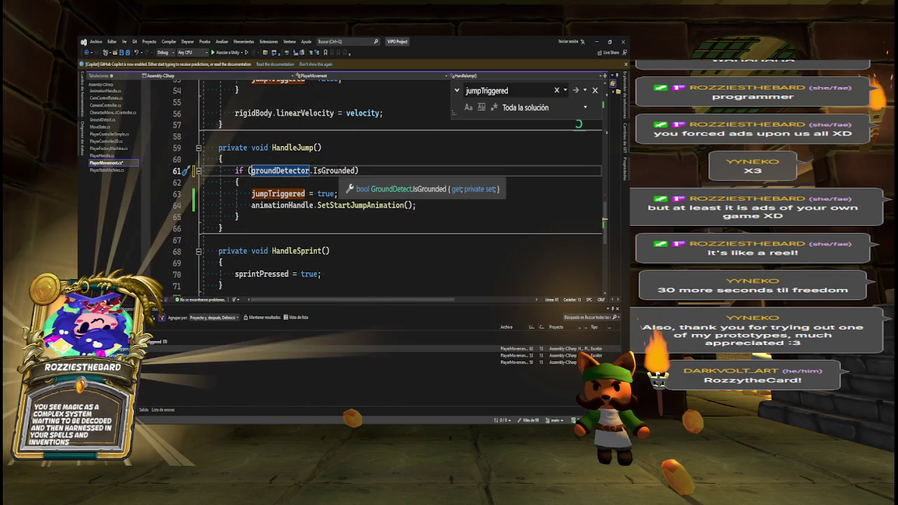
pyautogui.click(337, 194)
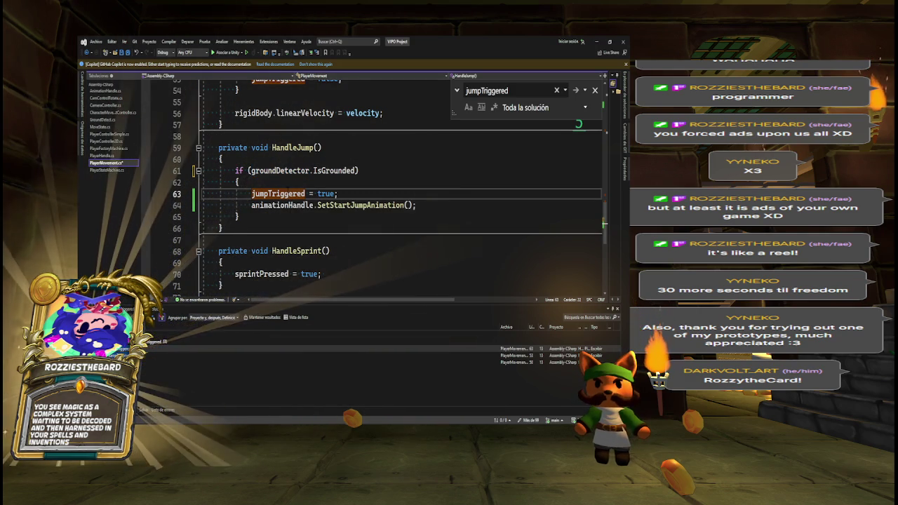